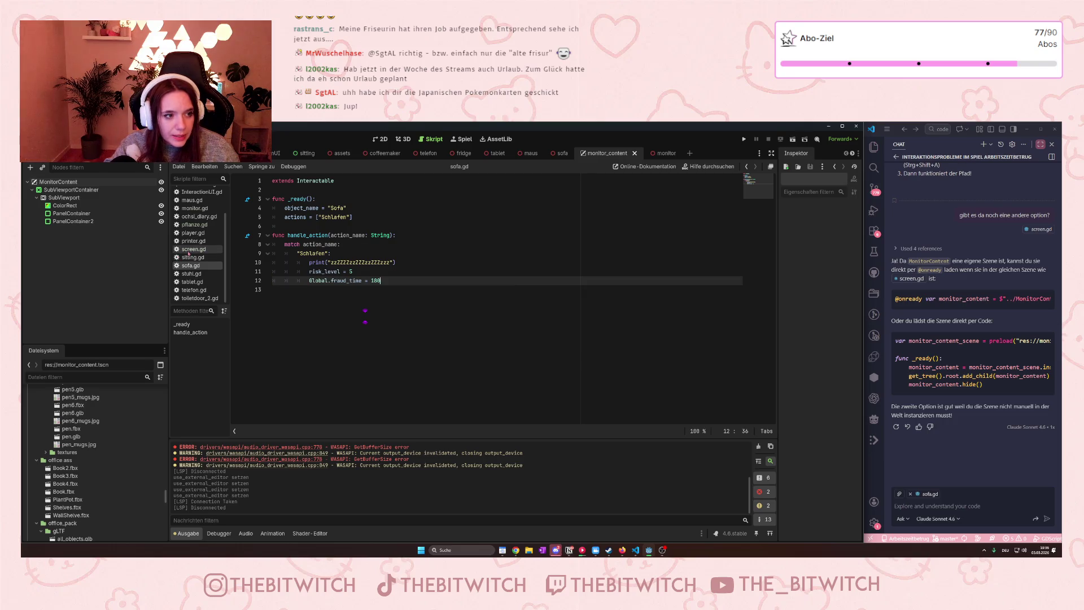
Run the game as a test, then stop it with F8.
scroll(188, 254, up, 2)
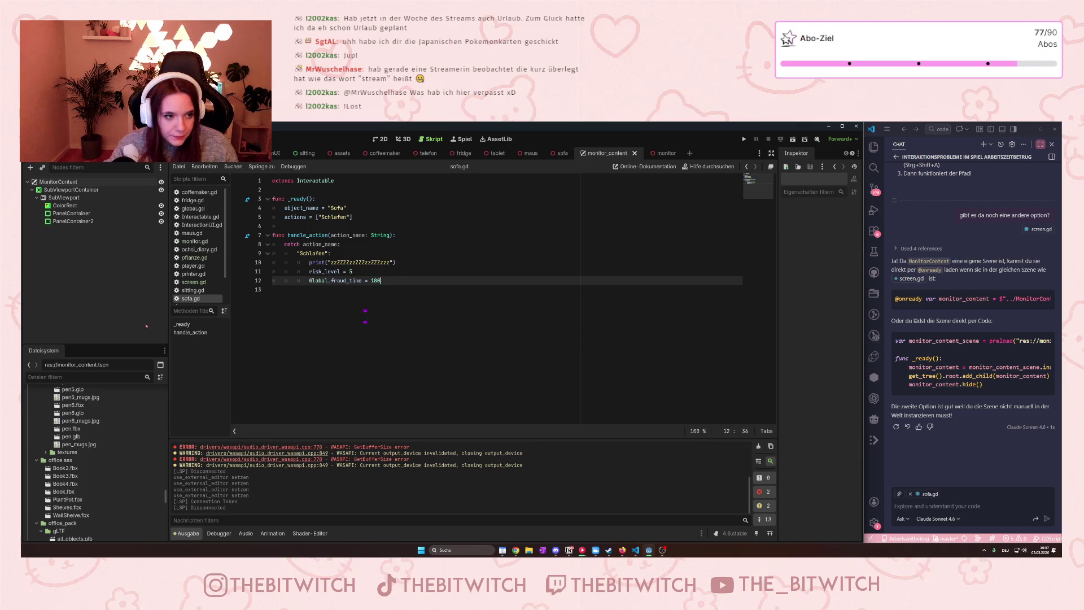
click(466, 286)
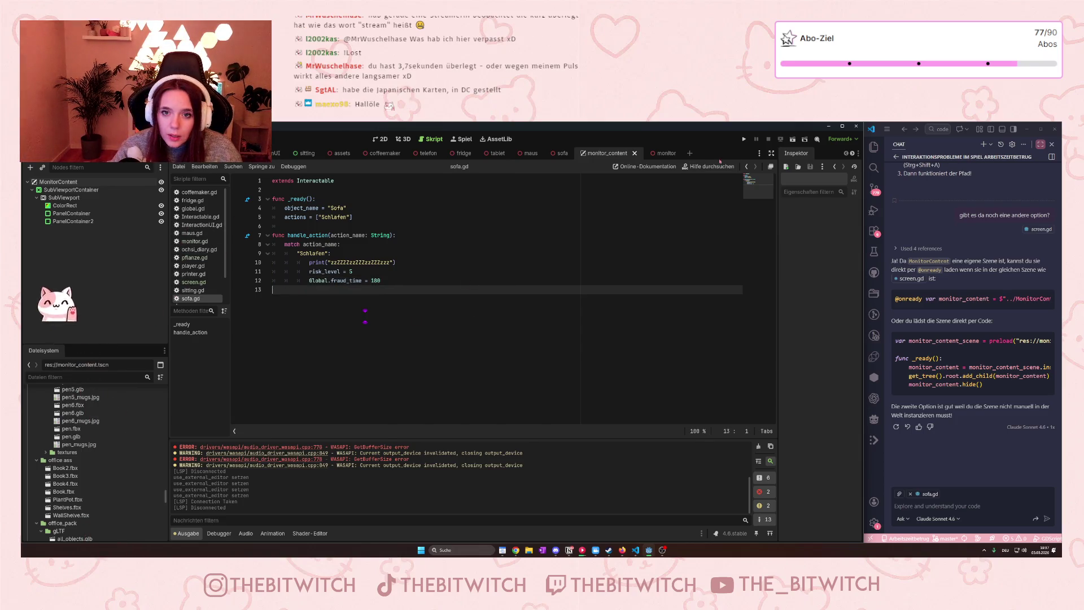
click(743, 140)
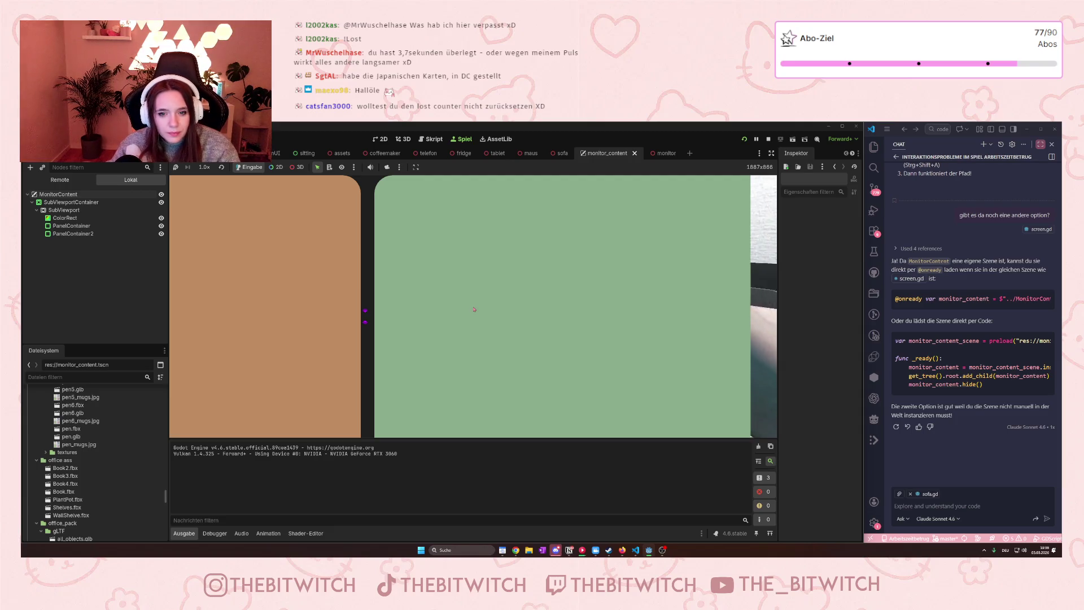
key(F8)
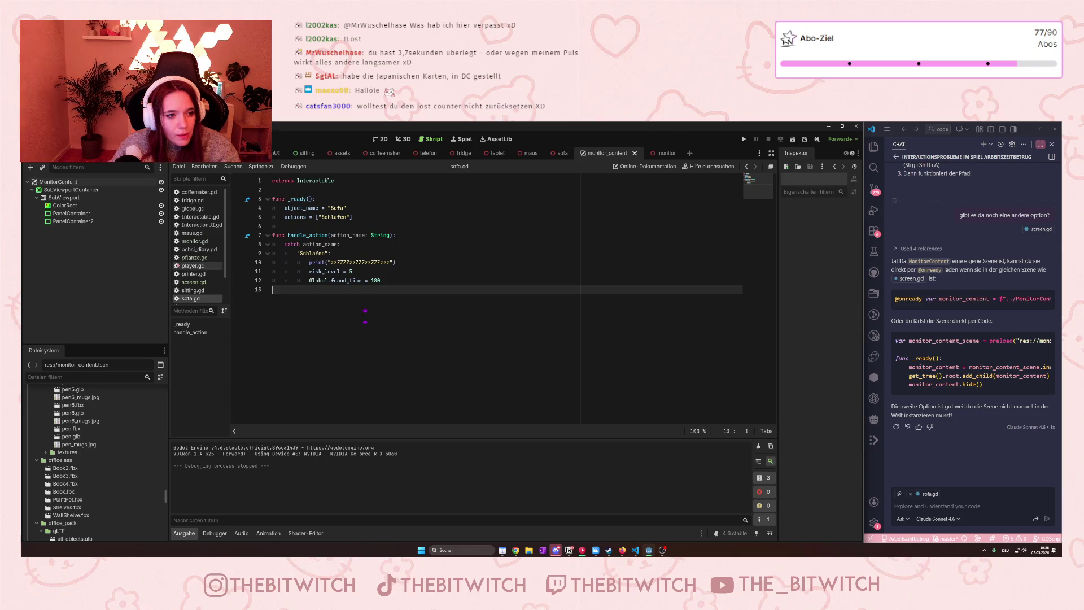
Switch to the monitor scene to show its Monitor and OutlineMesh nodes.
scroll(199, 228, down, 1)
scroll(199, 227, up, 2)
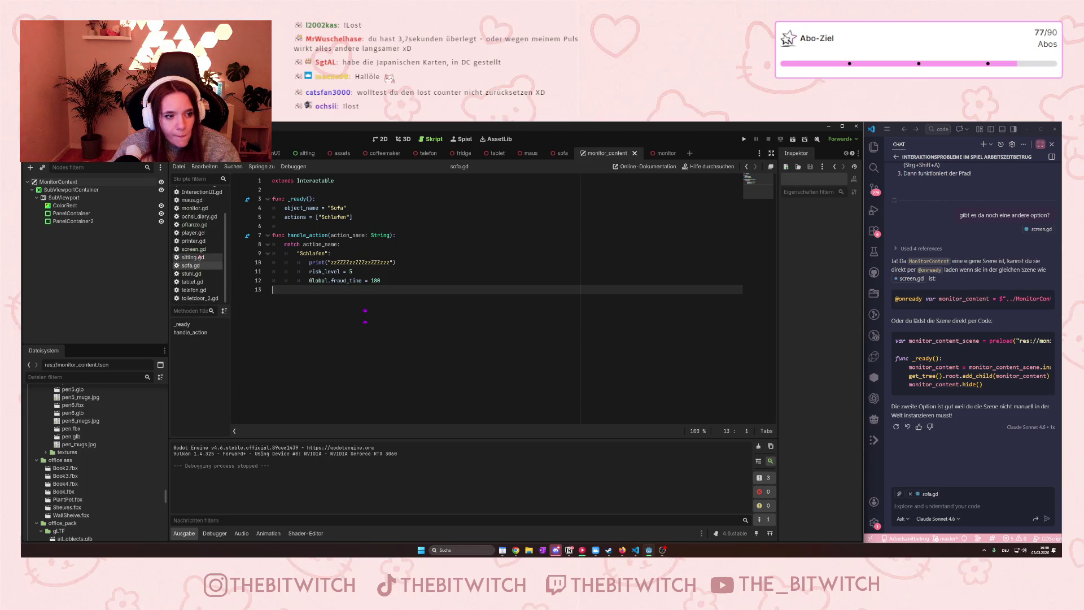
scroll(199, 257, down, 2)
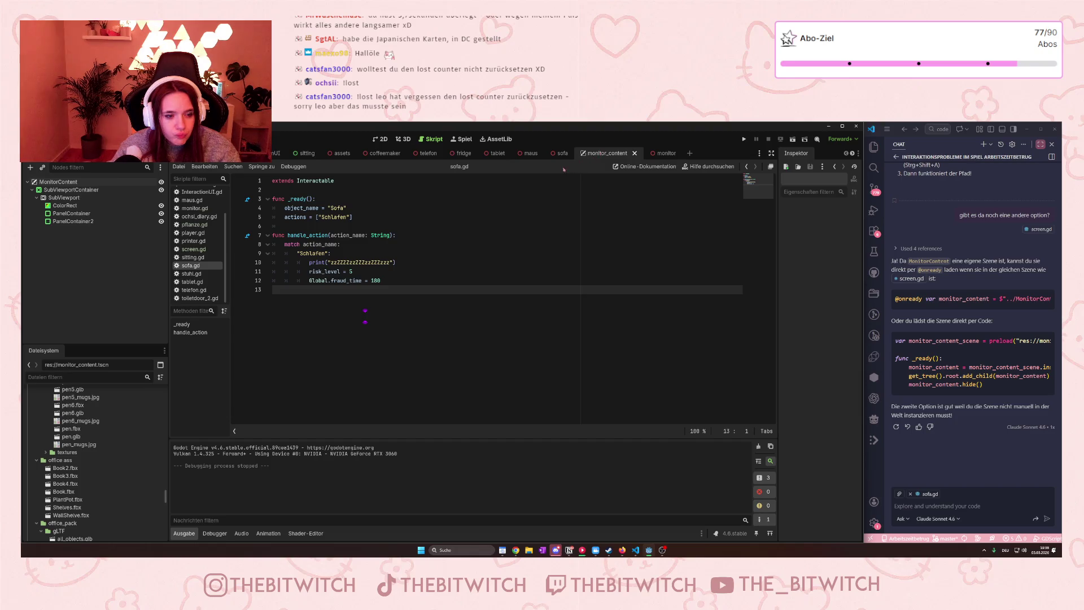
scroll(191, 250, up, 2)
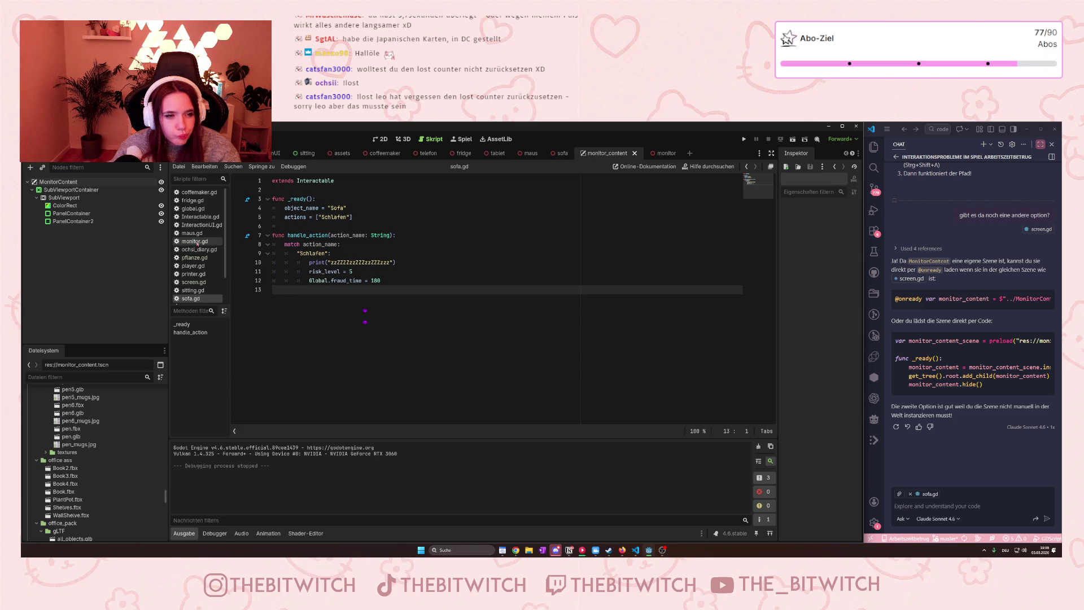
click(672, 154)
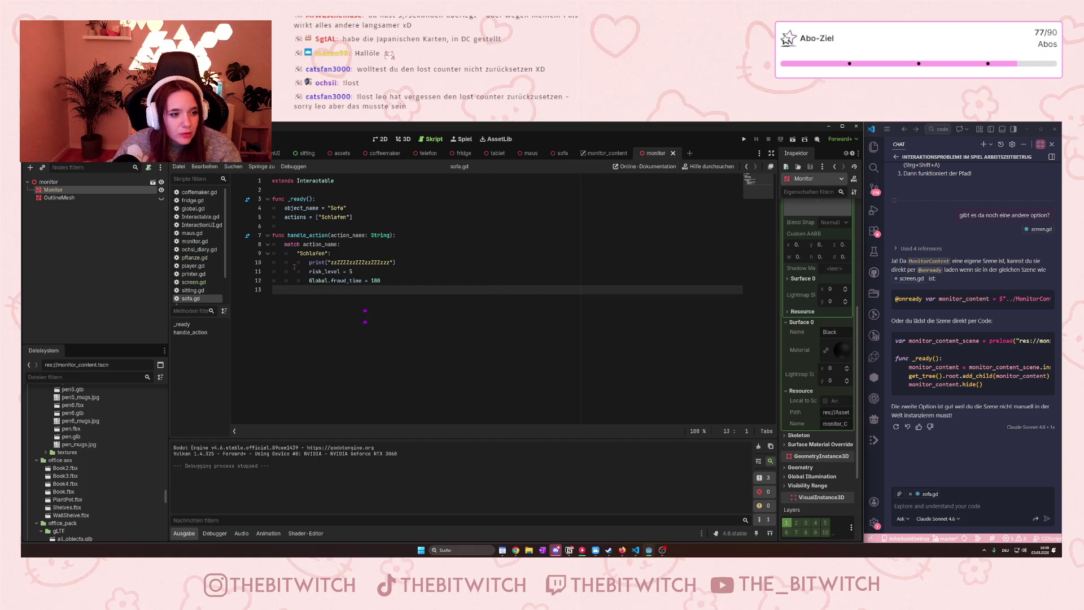
Open the monitor.gd script from the Scripts list.
scroll(207, 232, down, 2)
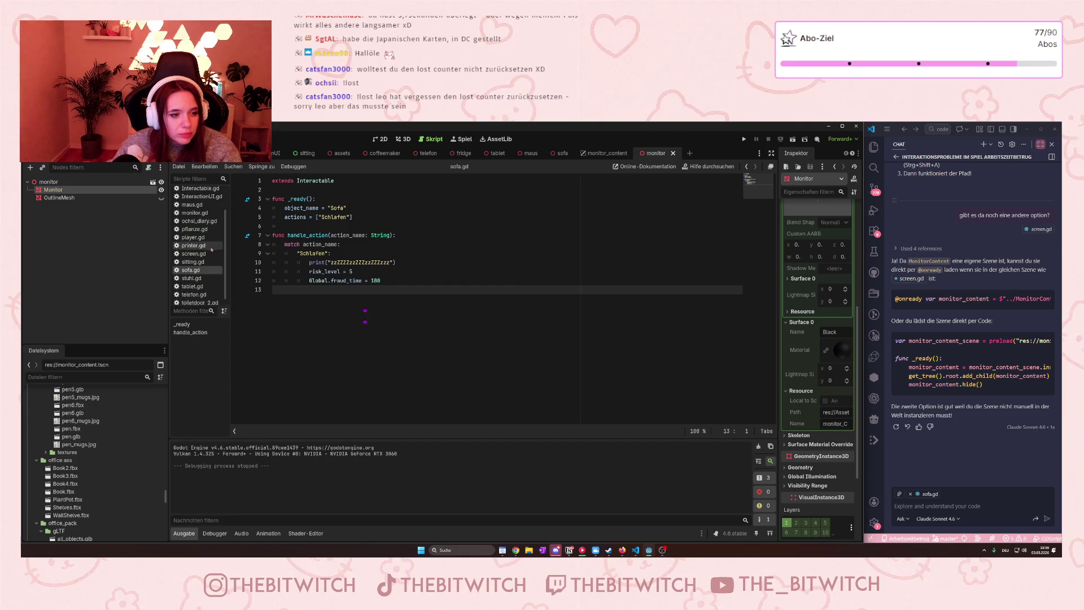
click(204, 237)
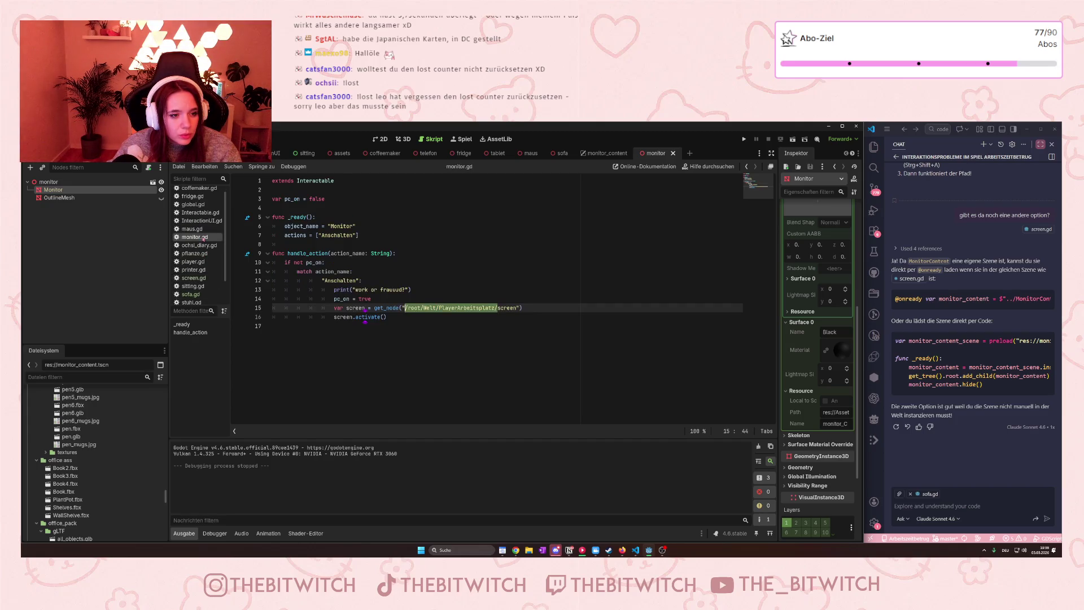
click(450, 290)
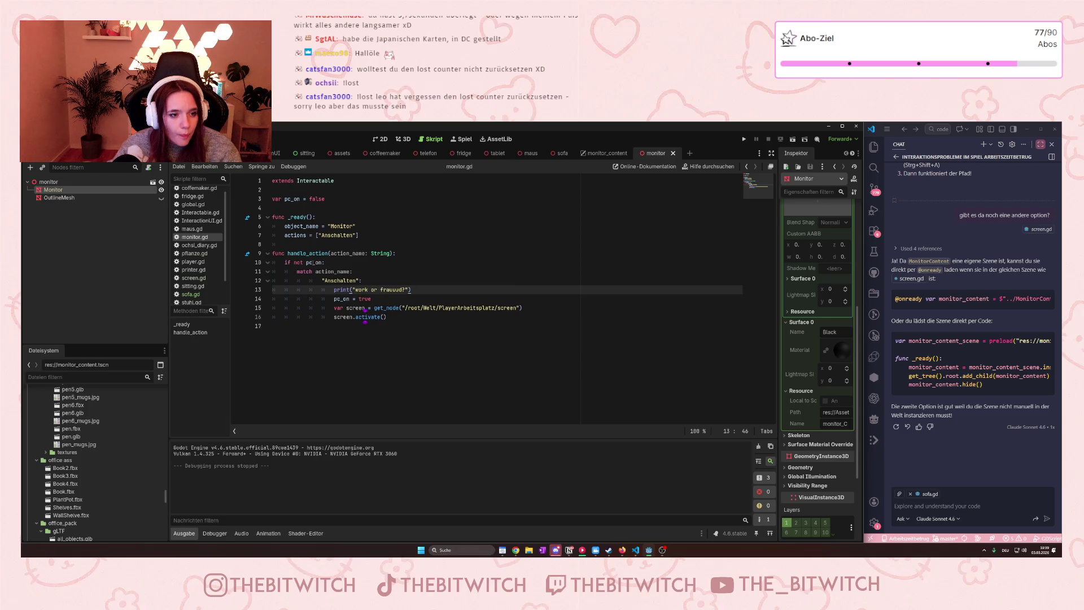
Hide the MonitorContent layer in the monitor_content scene.
mouse_move(314, 263)
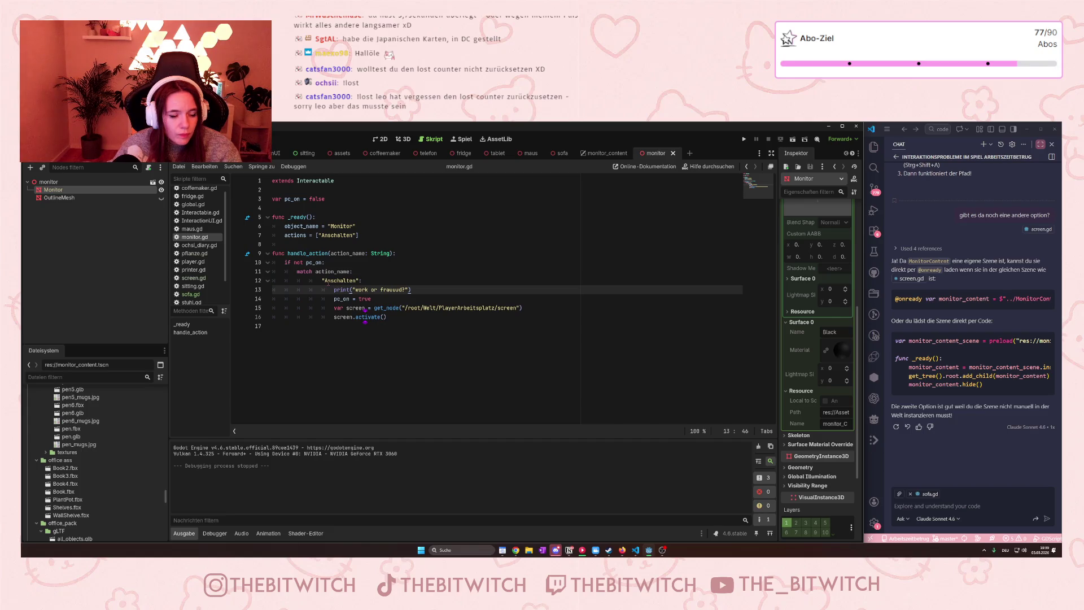
mouse_move(342, 288)
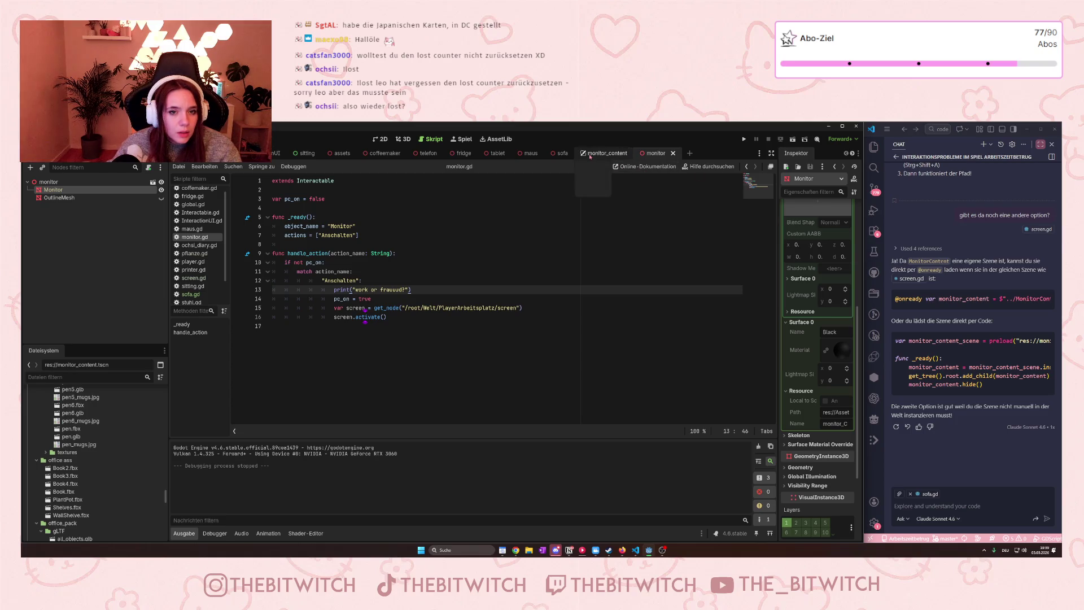
click(607, 153)
click(161, 182)
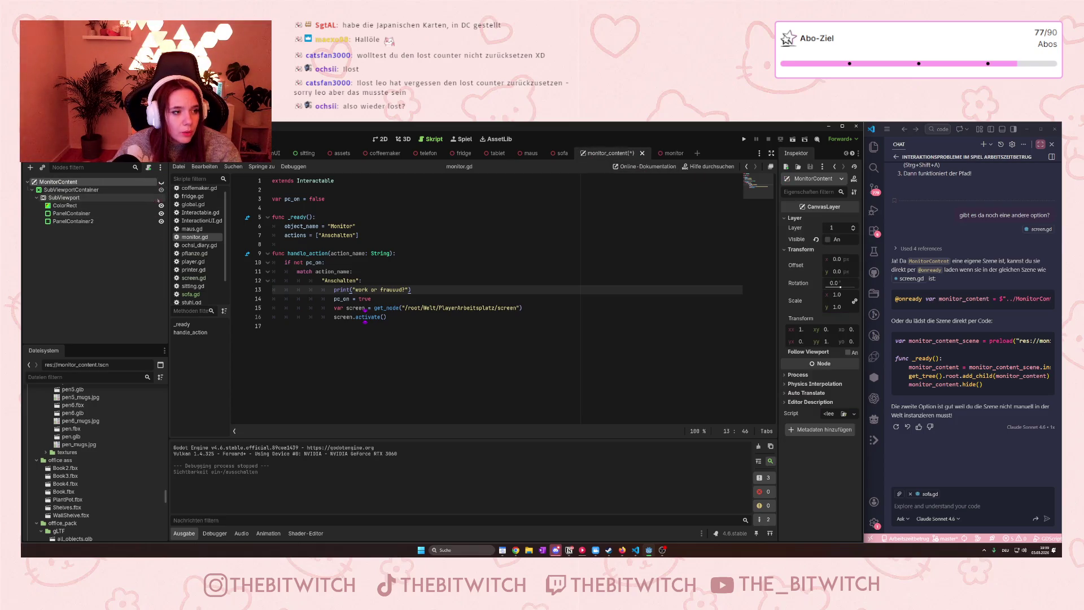
Save the scene, then test-run it: walk to the desk, sit with E to switch the monitor on, stop with F8.
click(584, 264)
key(ctrl+s)
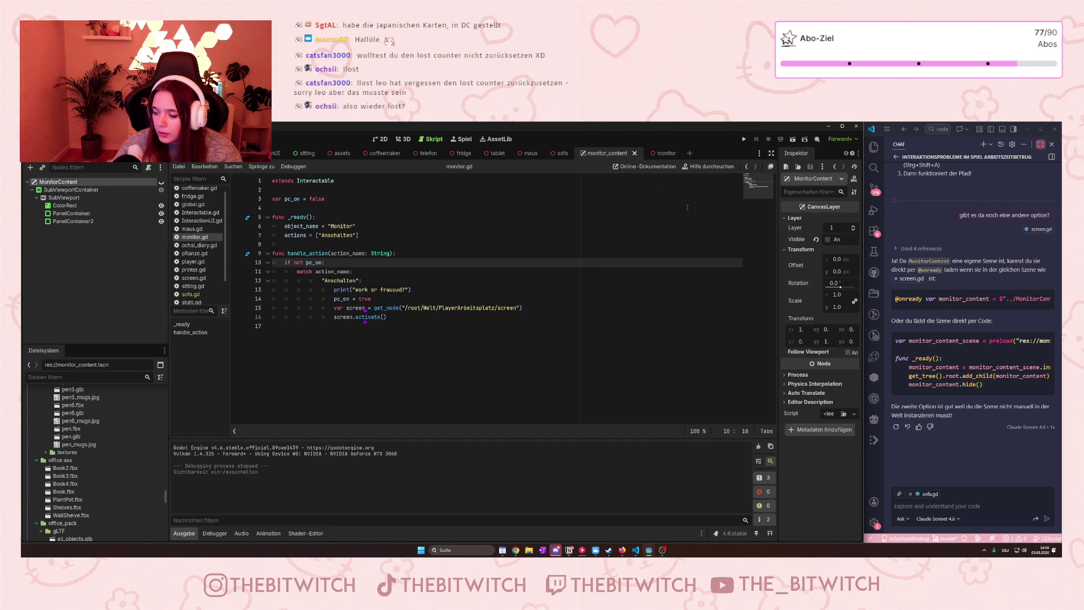
key(F5)
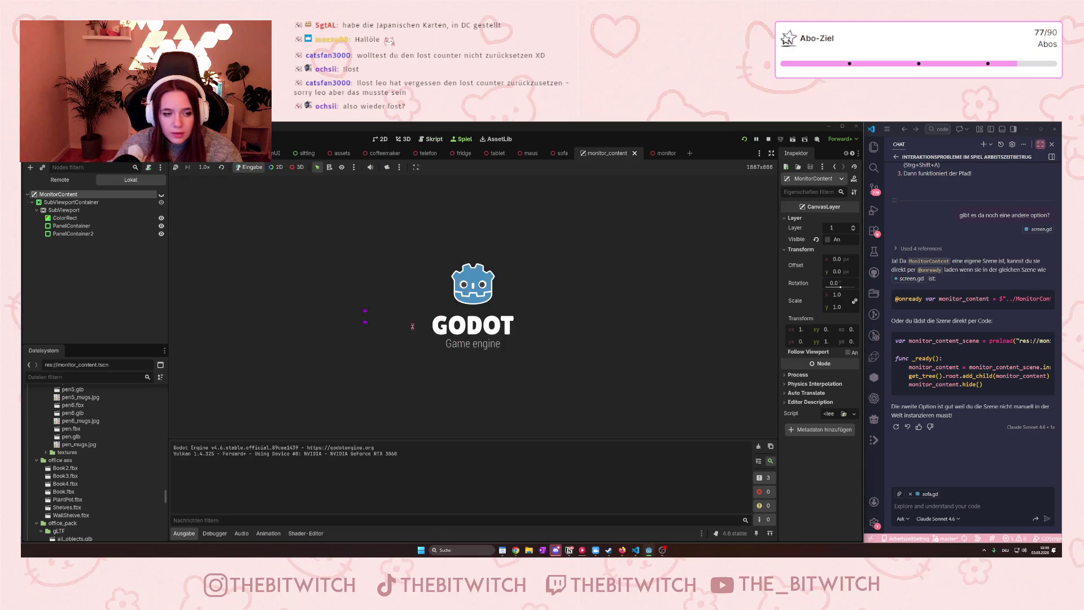
key(w)
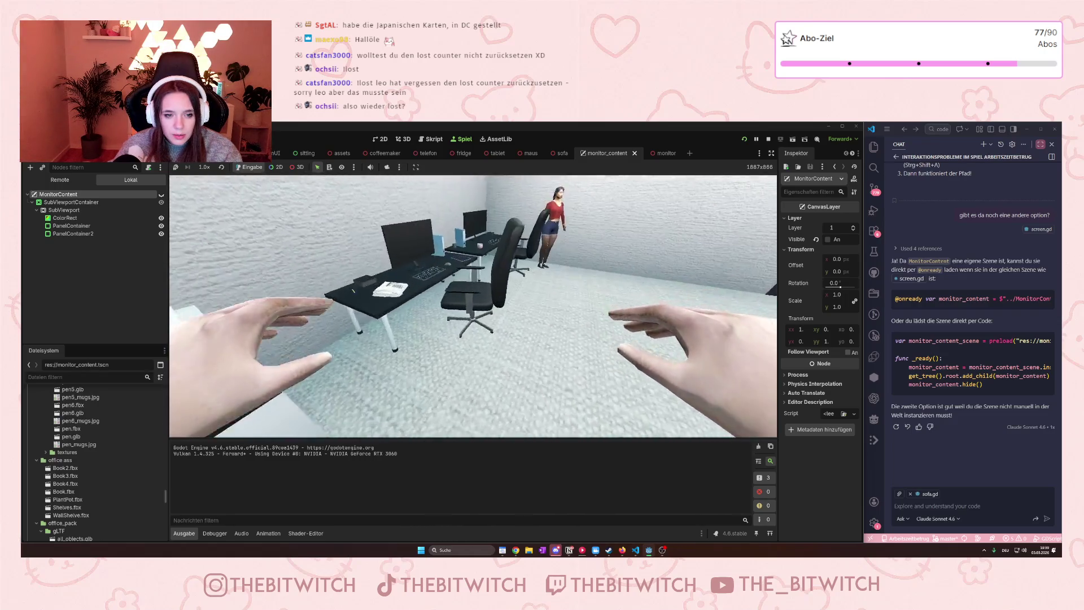
key(e)
key(e)
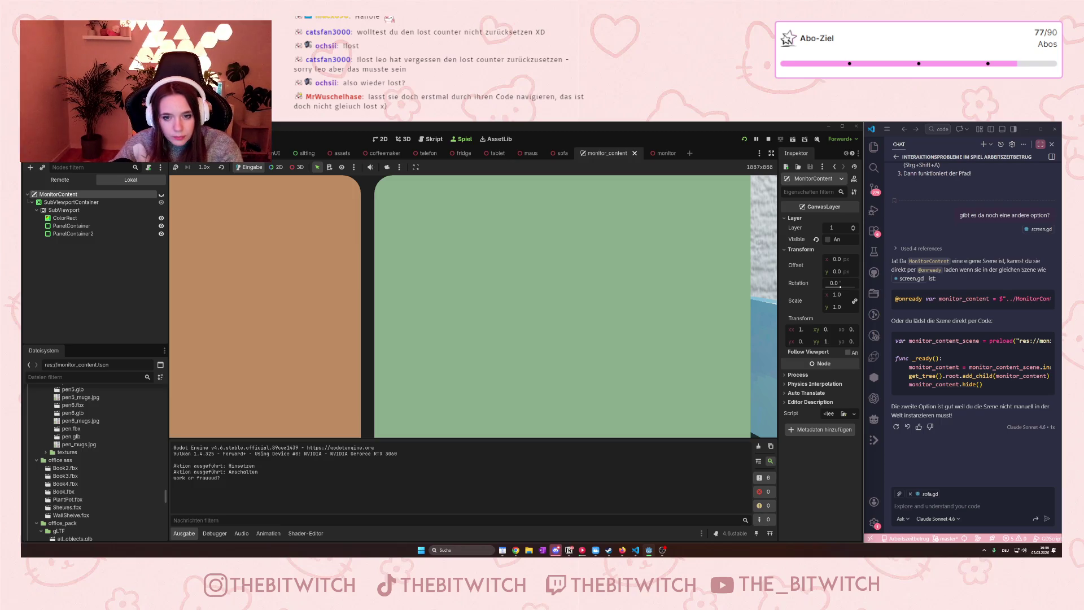
key(F5)
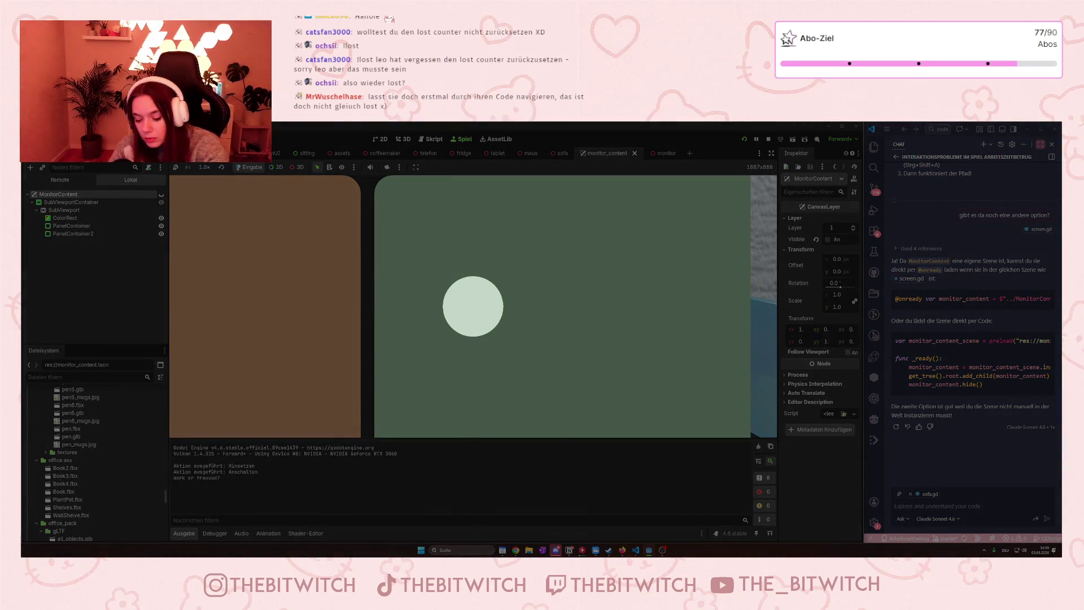
key(Escape)
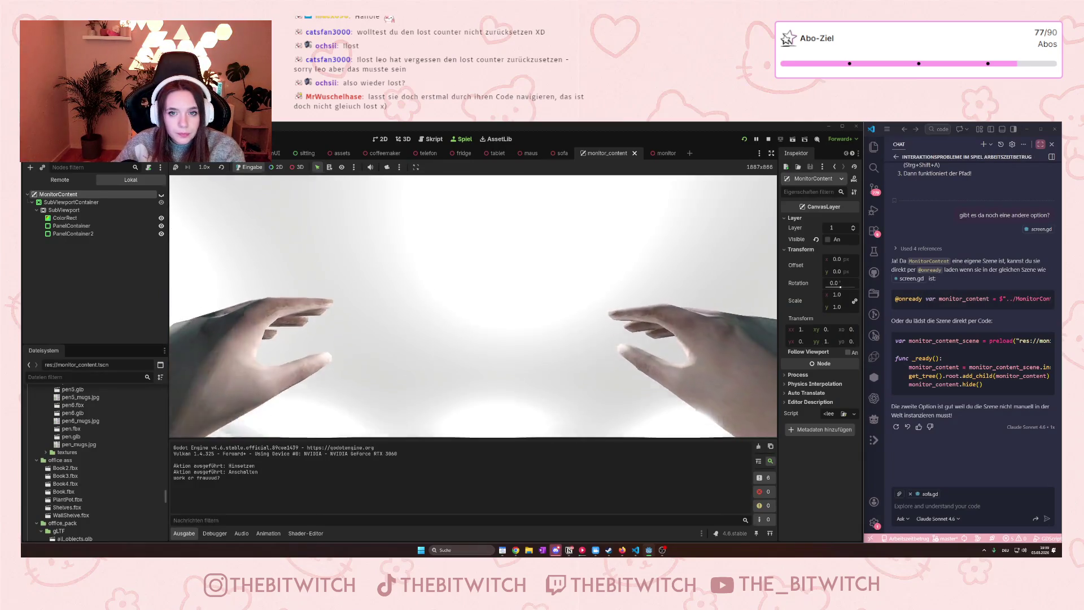
key(F8)
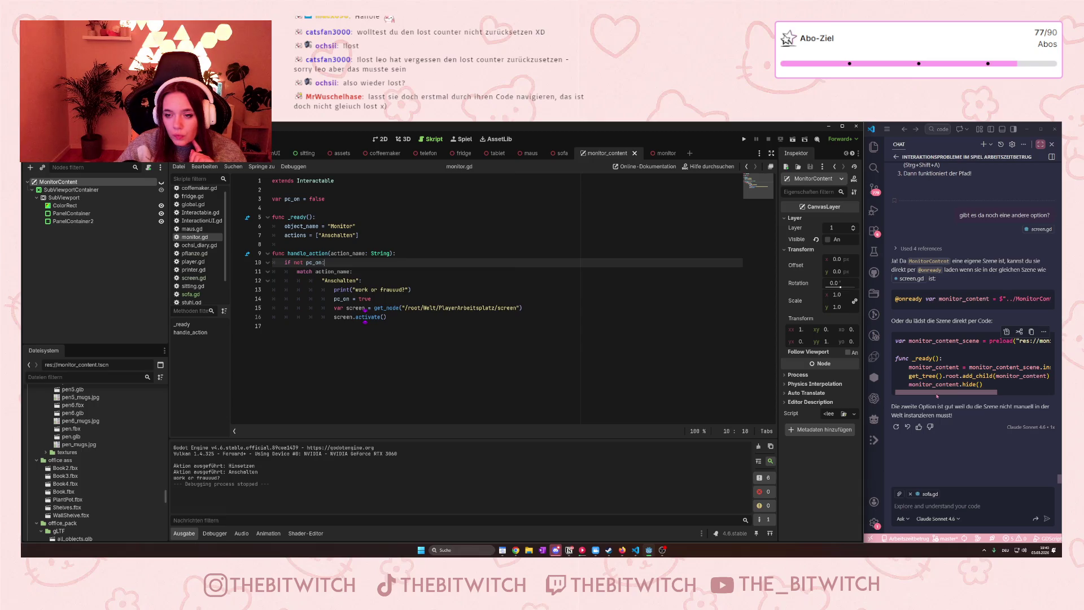
Scroll the Copilot chat to the 'SubViewport auf dem Monitor' steps.
scroll(934, 398, up, 5)
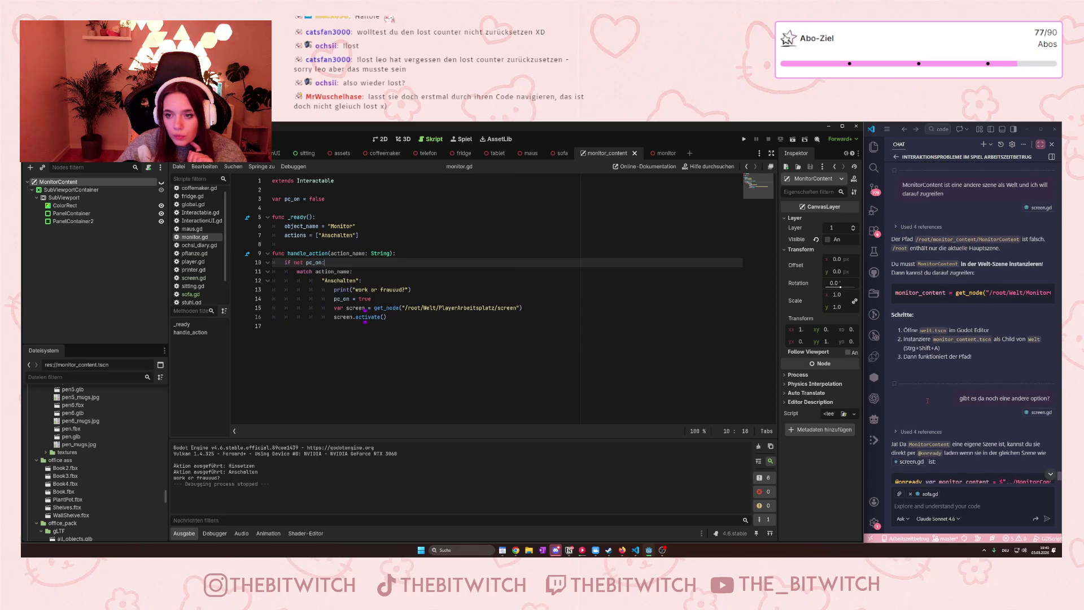
scroll(928, 400, up, 2)
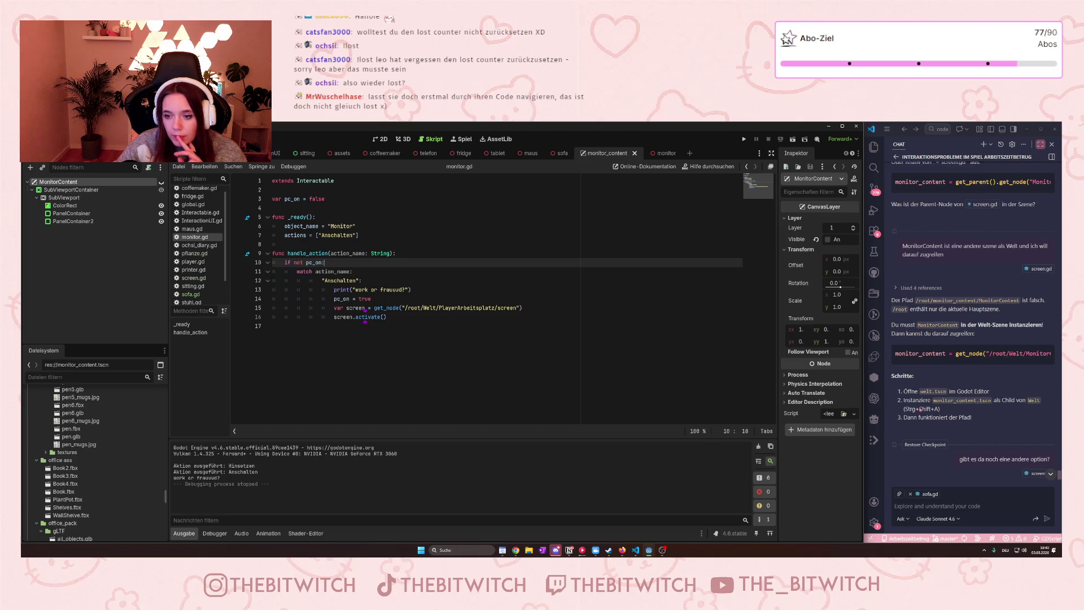
scroll(920, 413, down, 15)
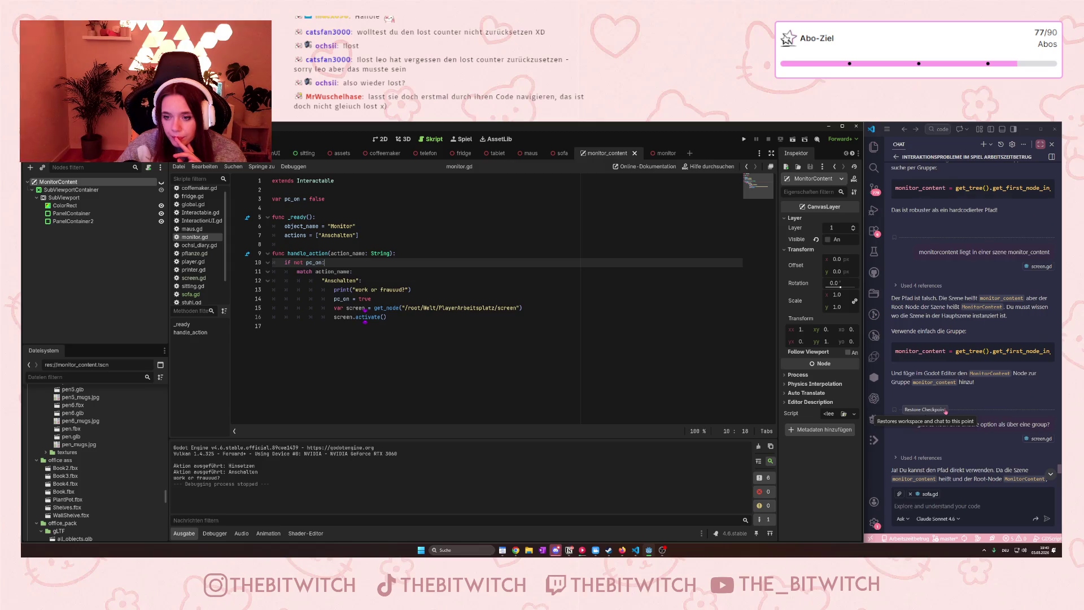
scroll(946, 411, up, 13)
scroll(946, 409, up, 5)
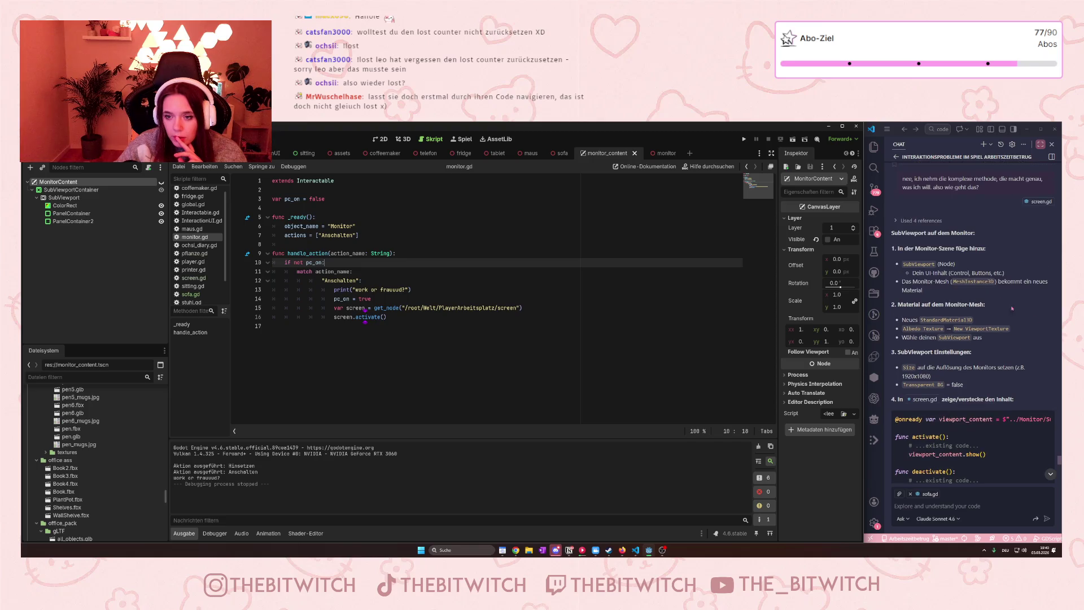
Select the SubViewport node, then return to the monitor scene.
click(64, 197)
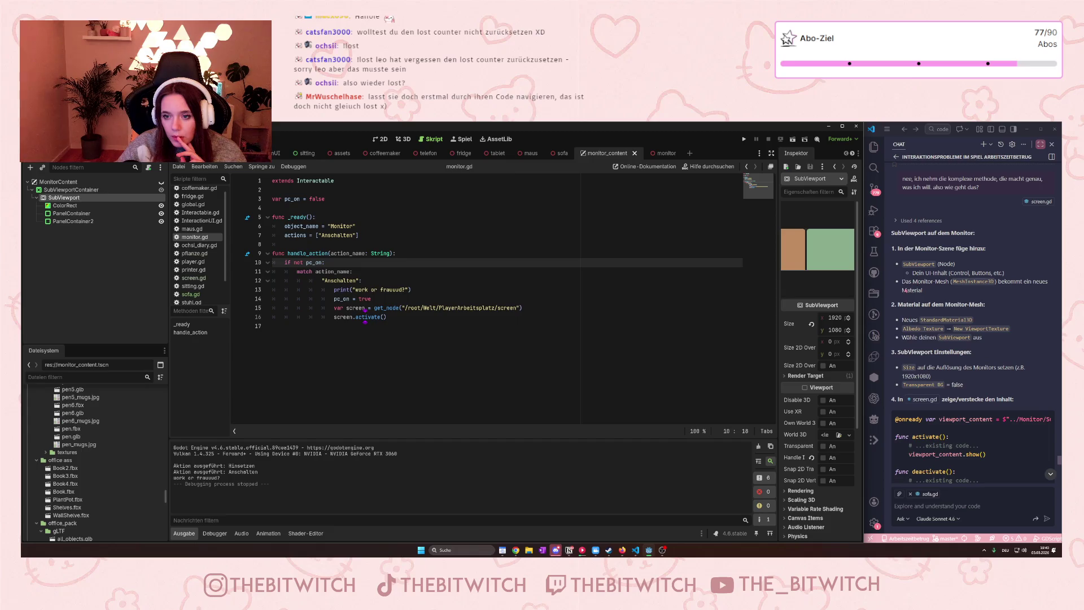
scroll(919, 281, down, 1)
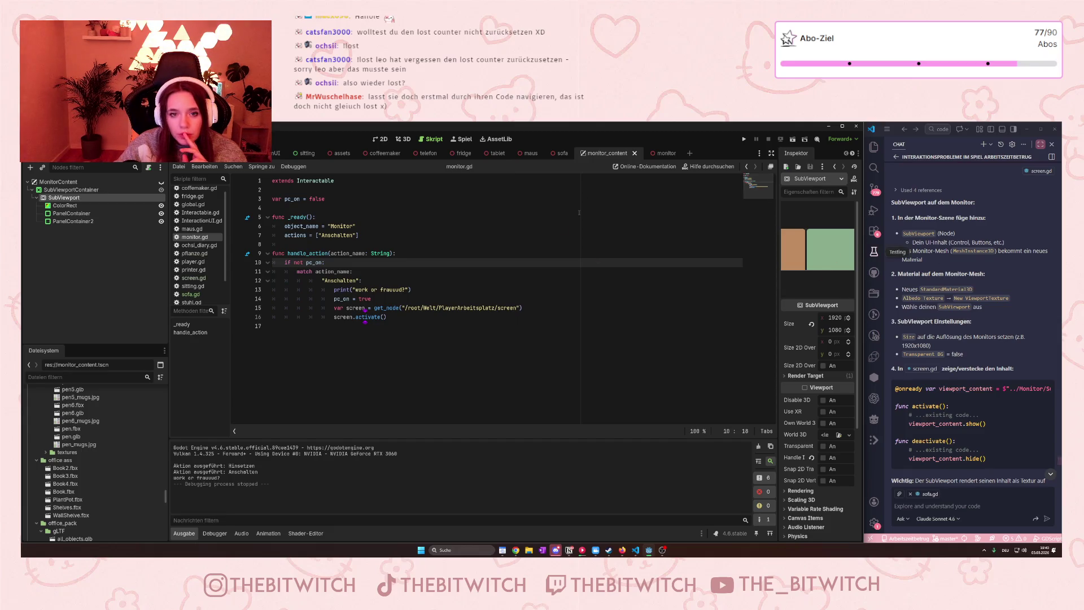
click(658, 153)
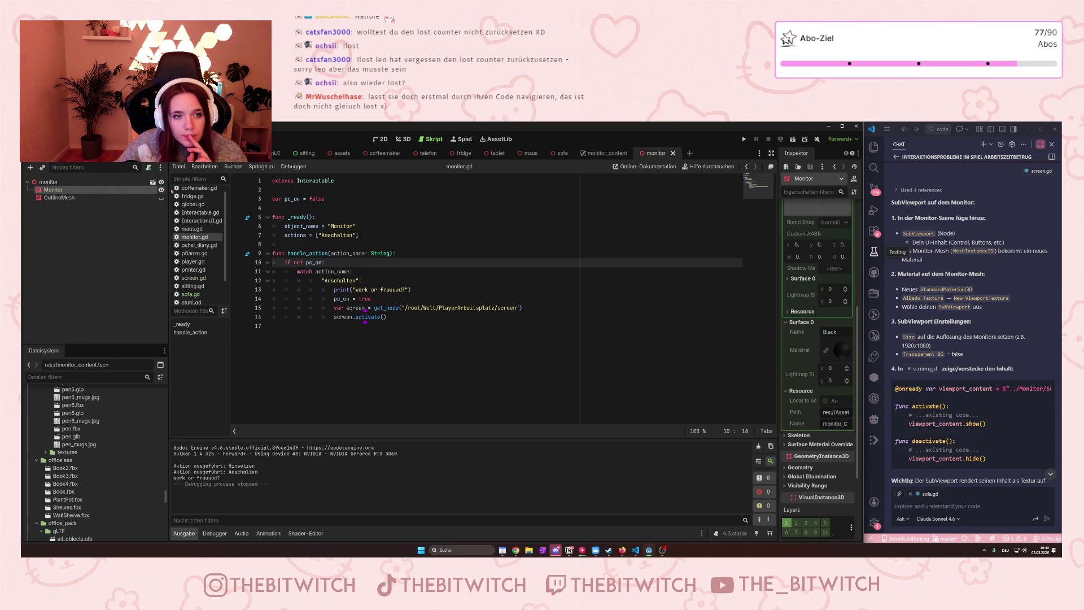
click(375, 140)
click(403, 140)
scroll(415, 280, up, 2)
drag(412, 275, 412, 243)
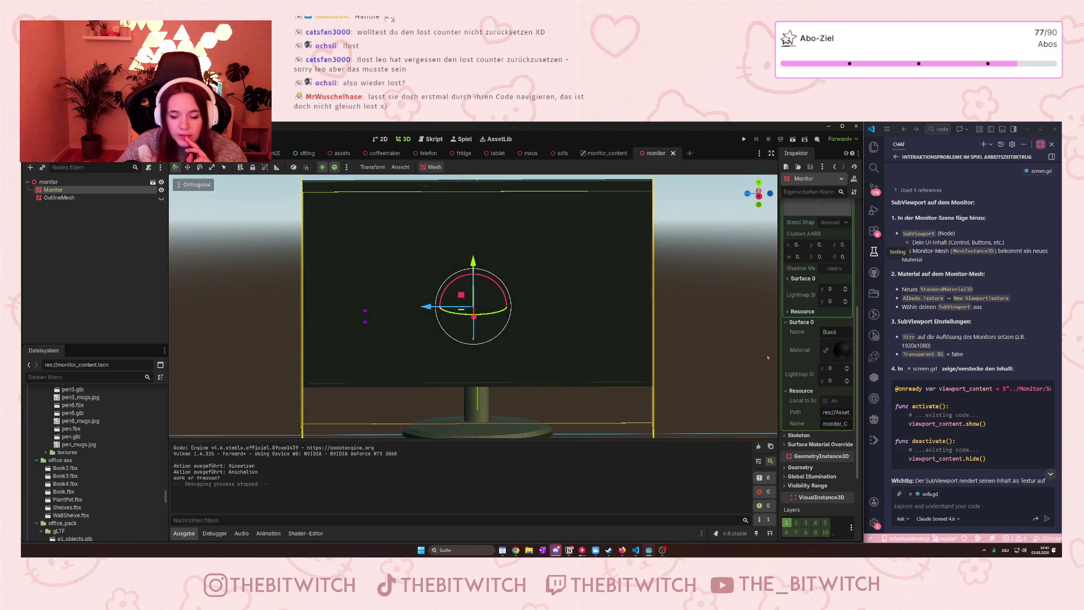
scroll(808, 414, down, 5)
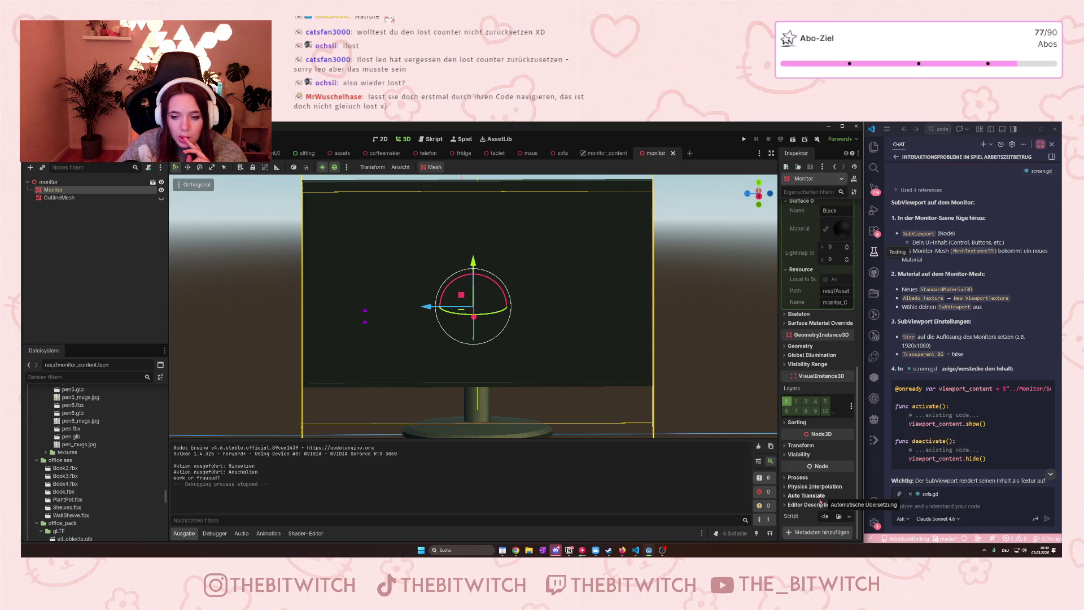
scroll(650, 408, up, 3)
scroll(650, 407, down, 2)
drag(650, 408, 666, 392)
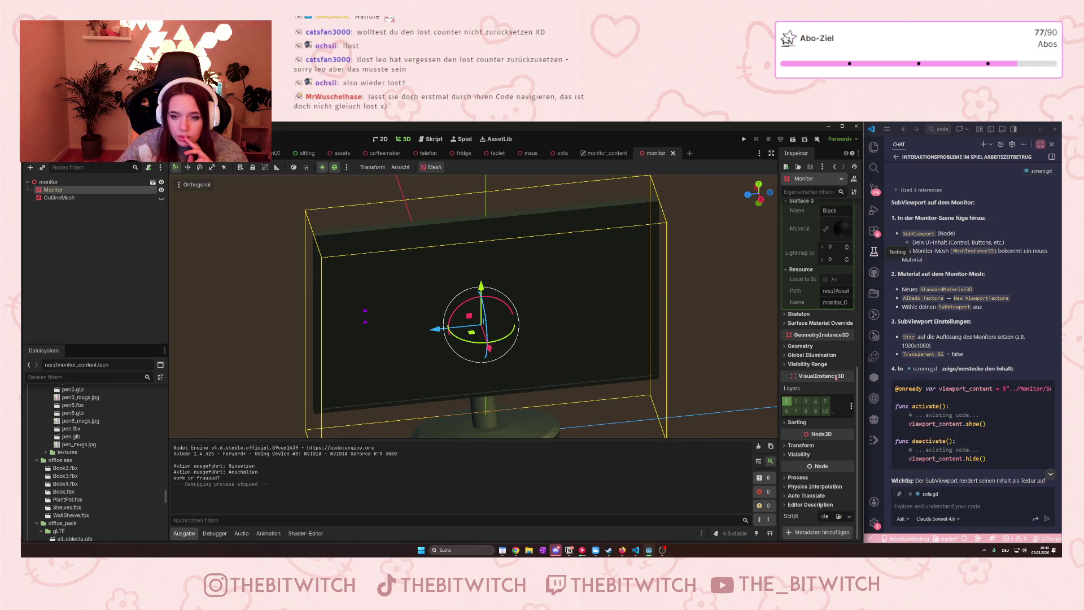
scroll(835, 377, up, 3)
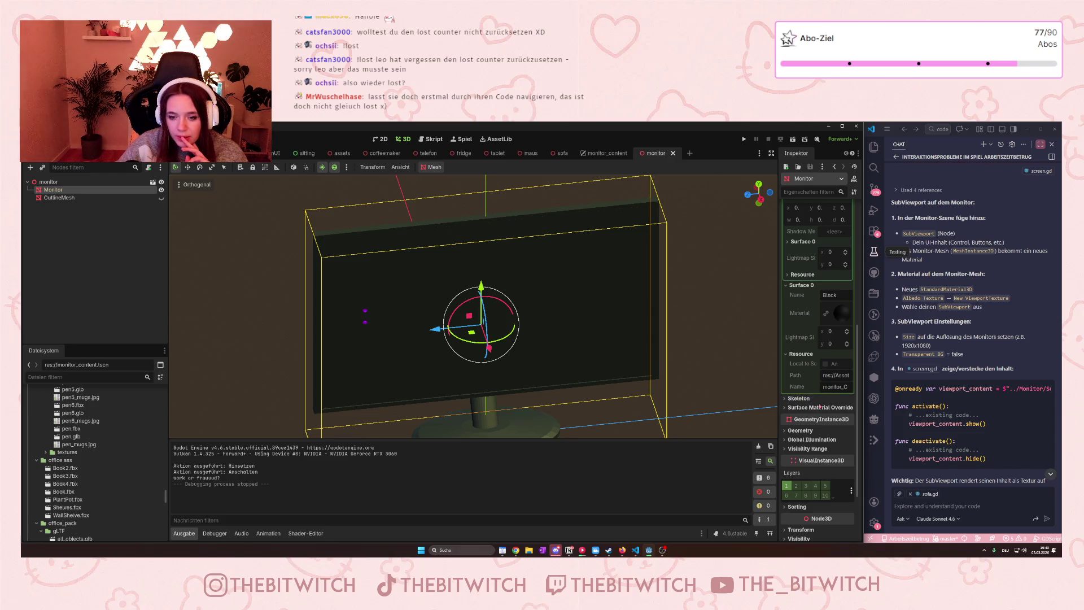
scroll(820, 405, down, 3)
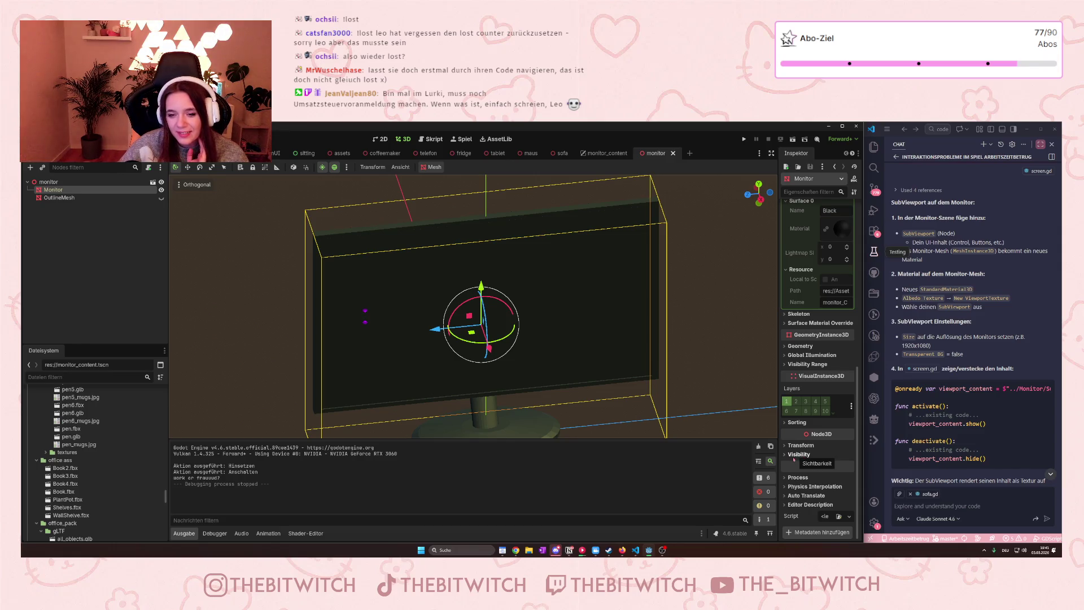
mouse_move(784, 468)
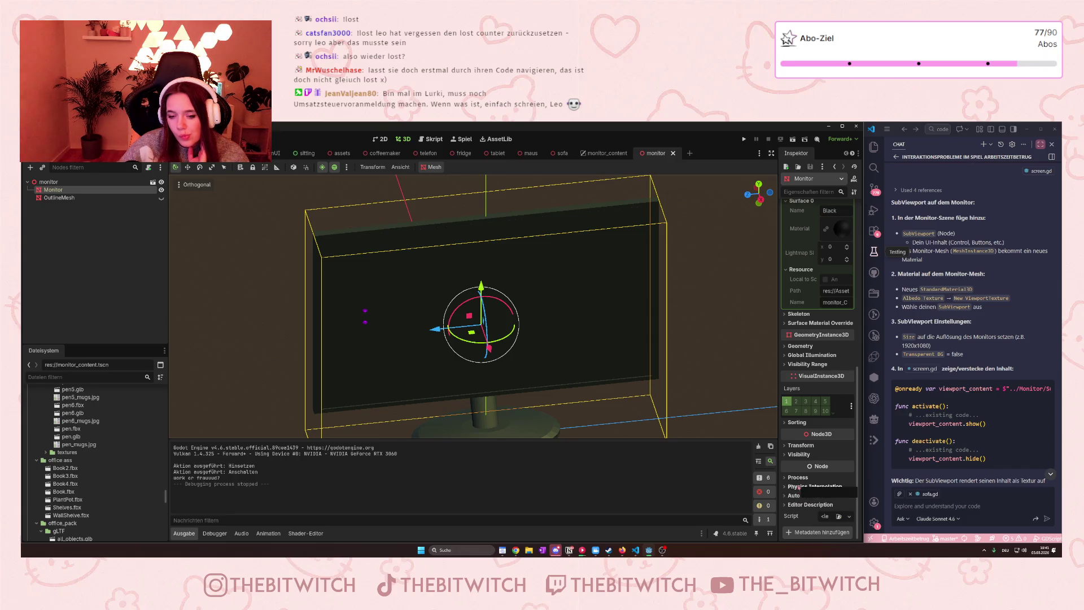
scroll(796, 465, up, 3)
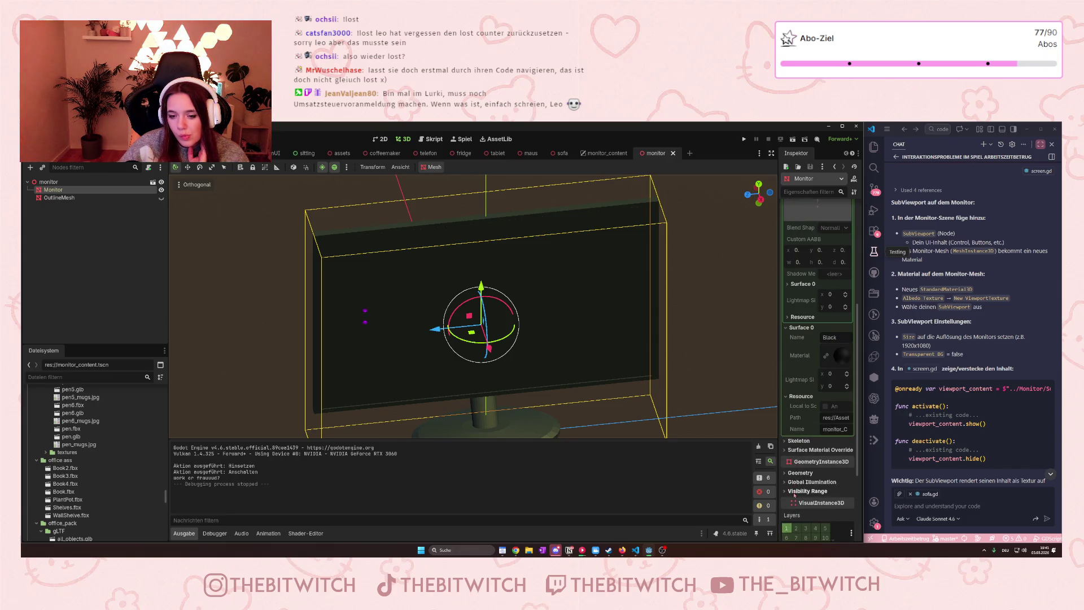
Expand the Monitor's Surface Material Override and Geometry sections, viewing the monitor from the front.
click(787, 451)
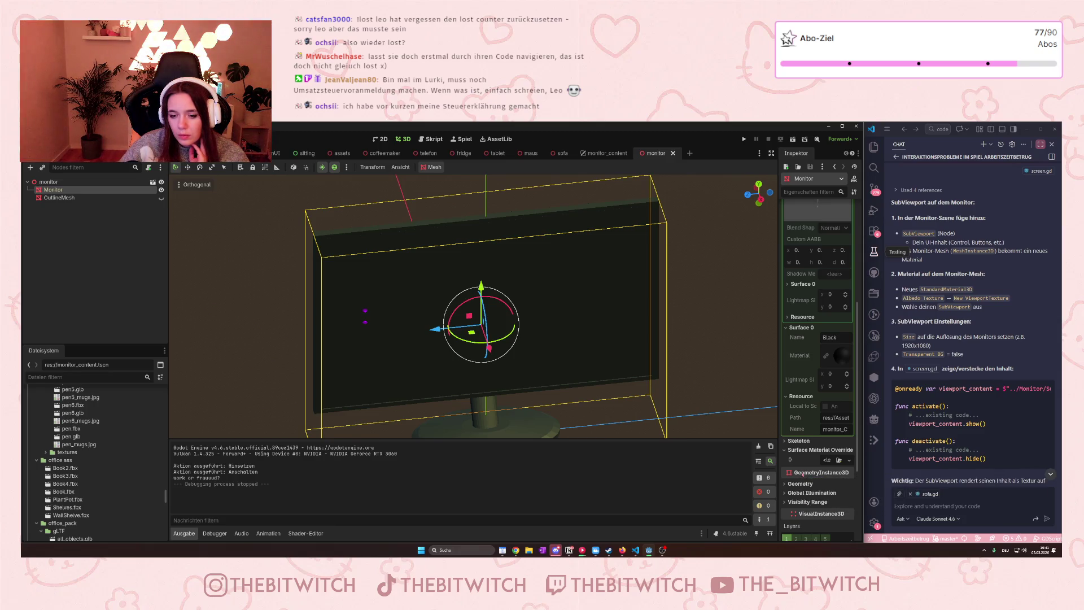
click(799, 484)
scroll(798, 489, up, 5)
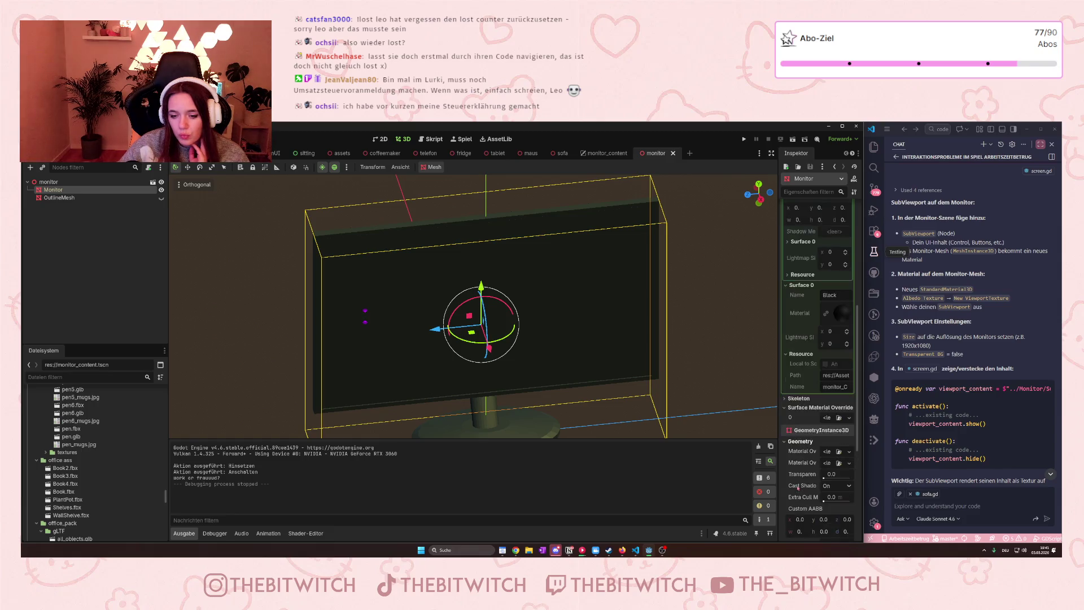
scroll(811, 485, down, 4)
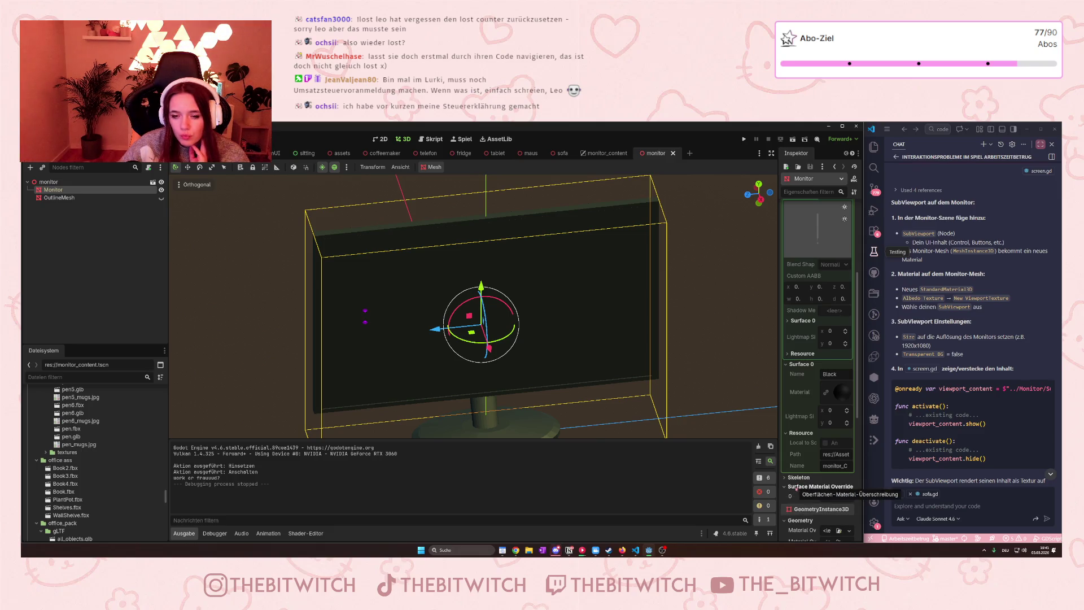
scroll(798, 490, up, 3)
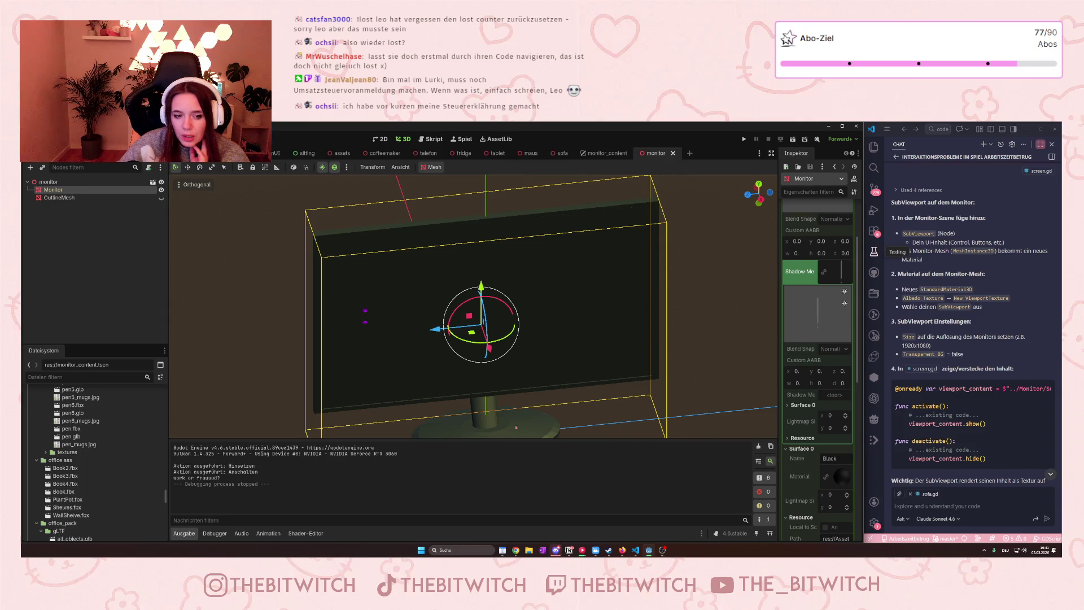
key(KP_1)
scroll(465, 284, down, 2)
mouse_move(465, 284)
mouse_down()
mouse_move(563, 372)
mouse_move(683, 363)
mouse_up()
key(KP_1)
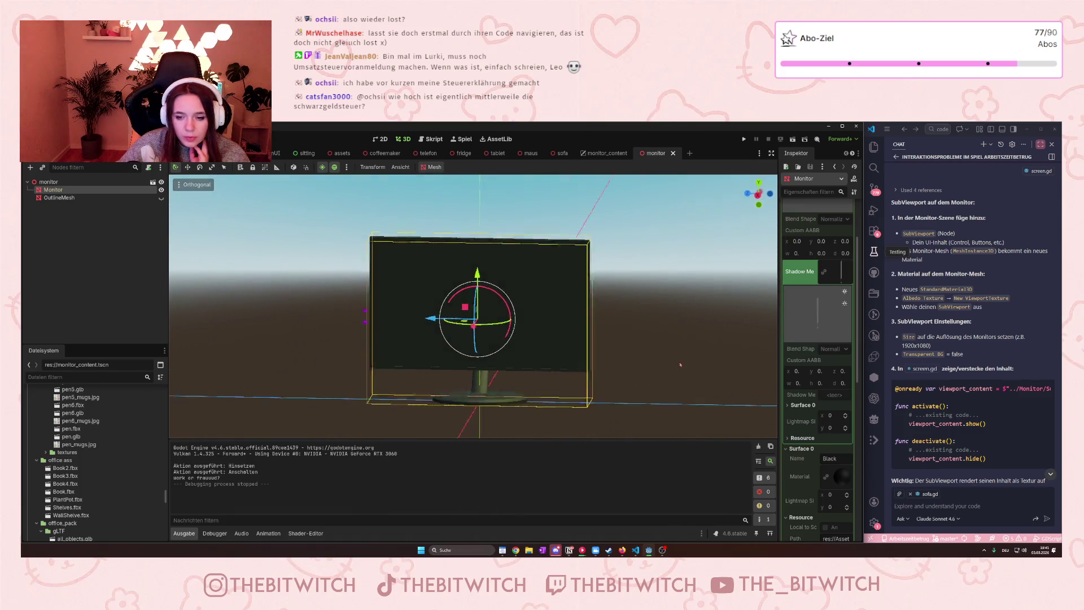
Open Surface 0's Black material and expand Albedo: black colour, no texture.
click(847, 481)
scroll(819, 396, down, 6)
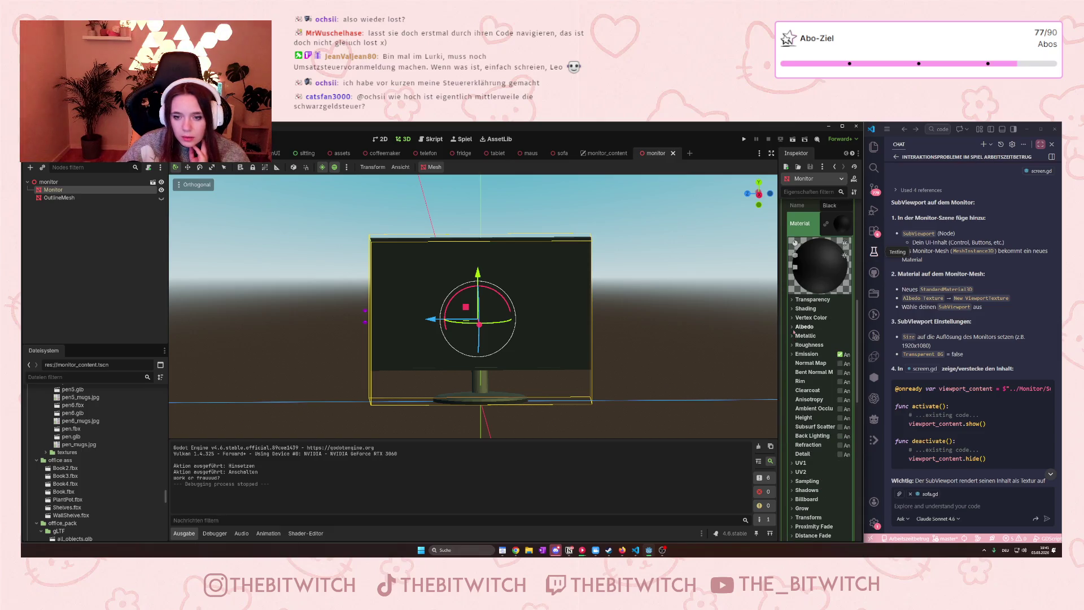
click(794, 328)
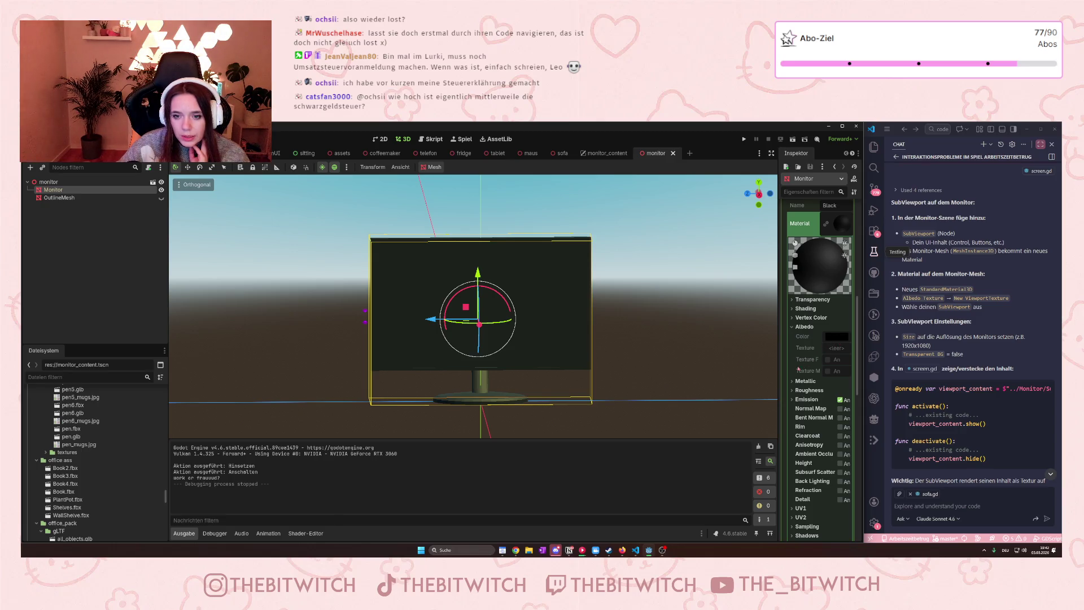
scroll(825, 317, down, 2)
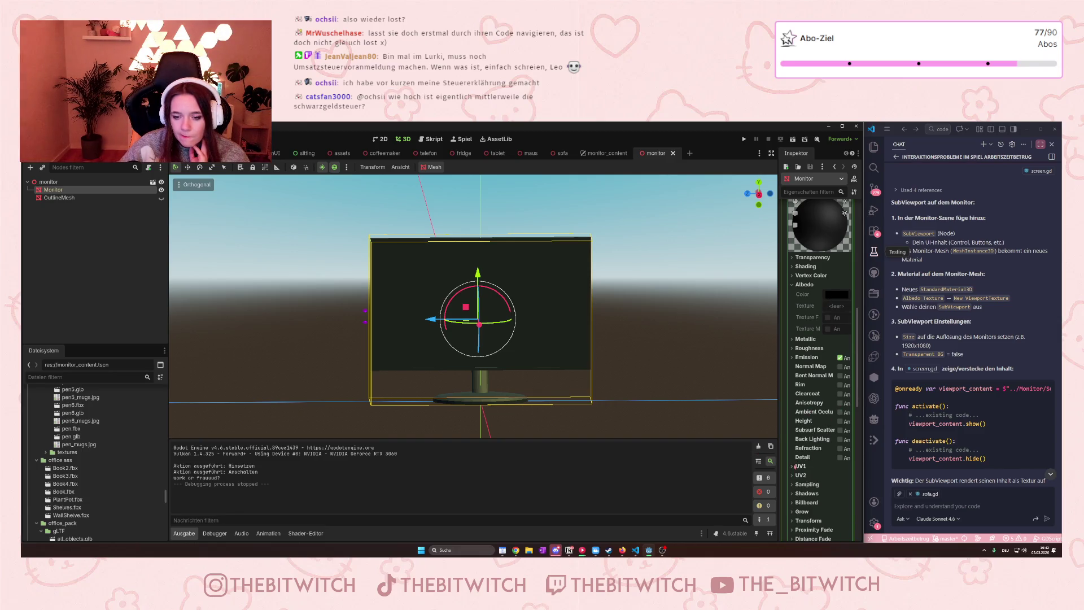
scroll(810, 473, down, 5)
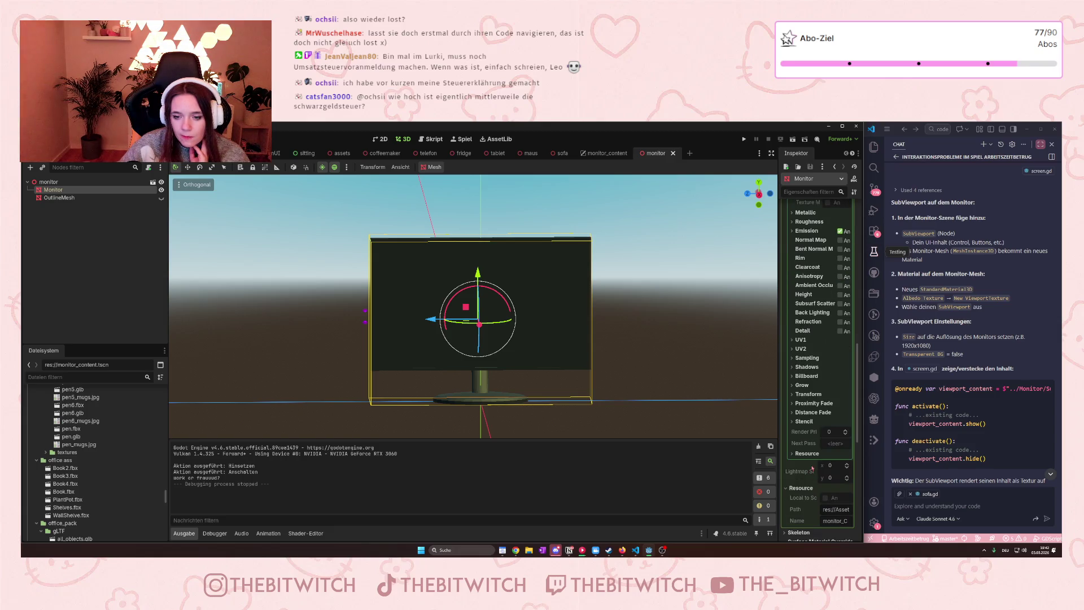
scroll(812, 467, up, 6)
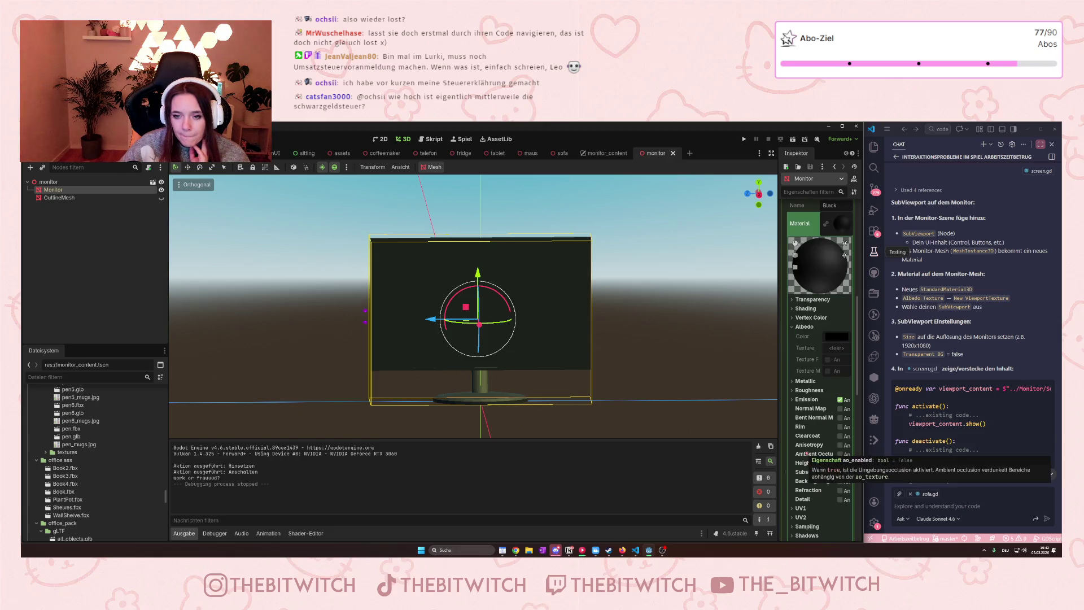
Expand the material's Vertex Color section and briefly inspect Metallic and Roughness.
click(797, 318)
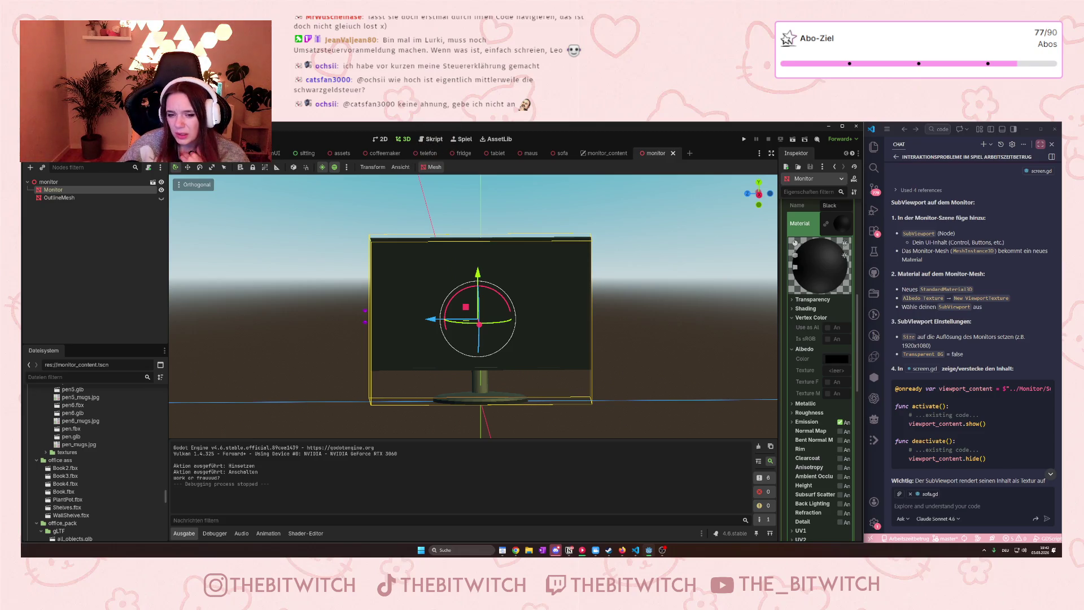
scroll(812, 427, down, 5)
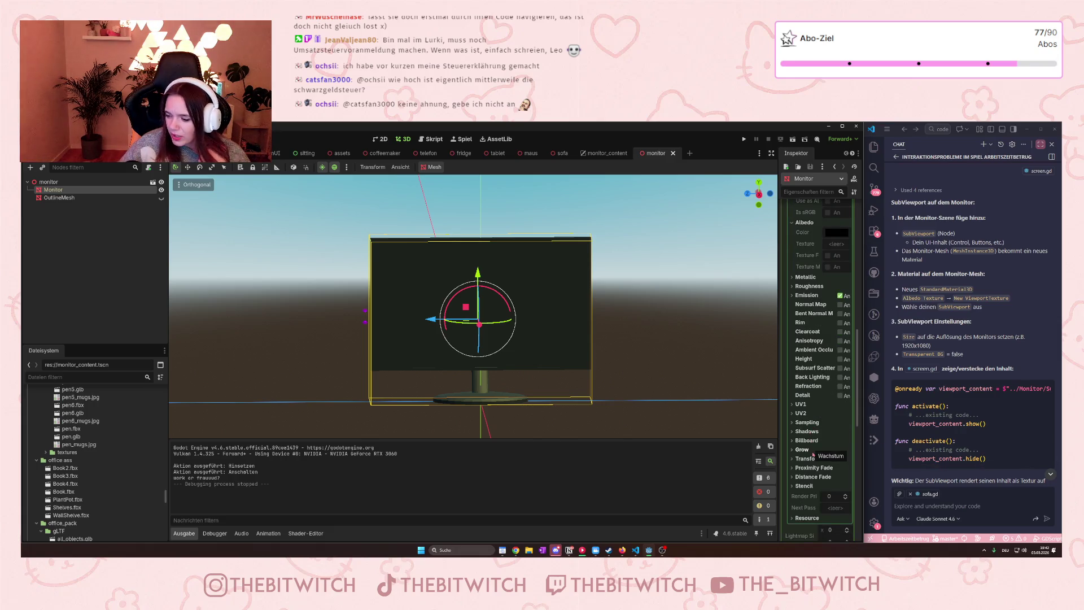
scroll(813, 454, down, 2)
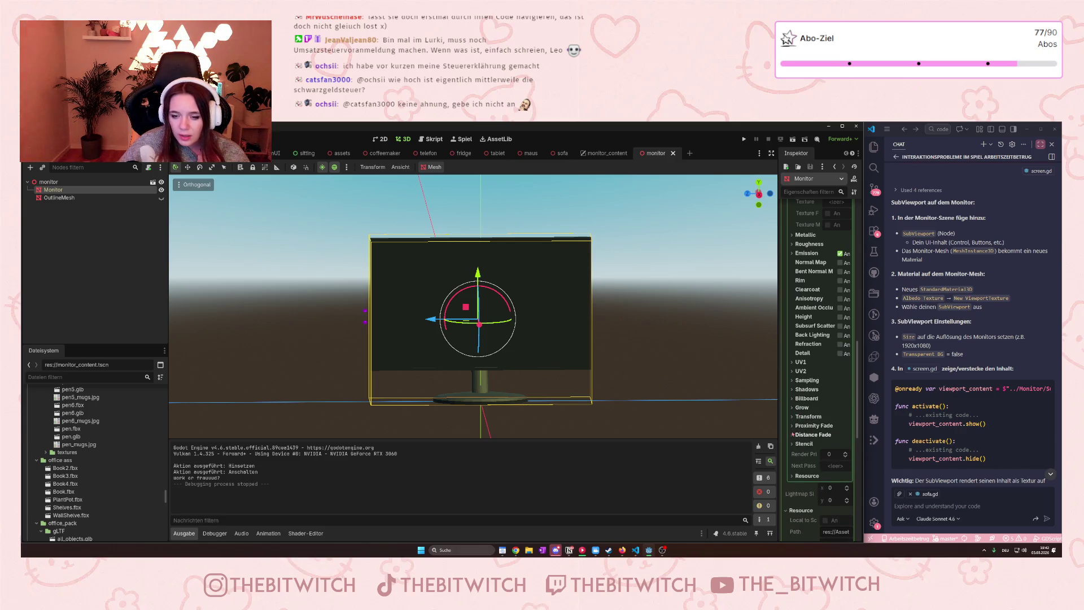
scroll(802, 409, up, 5)
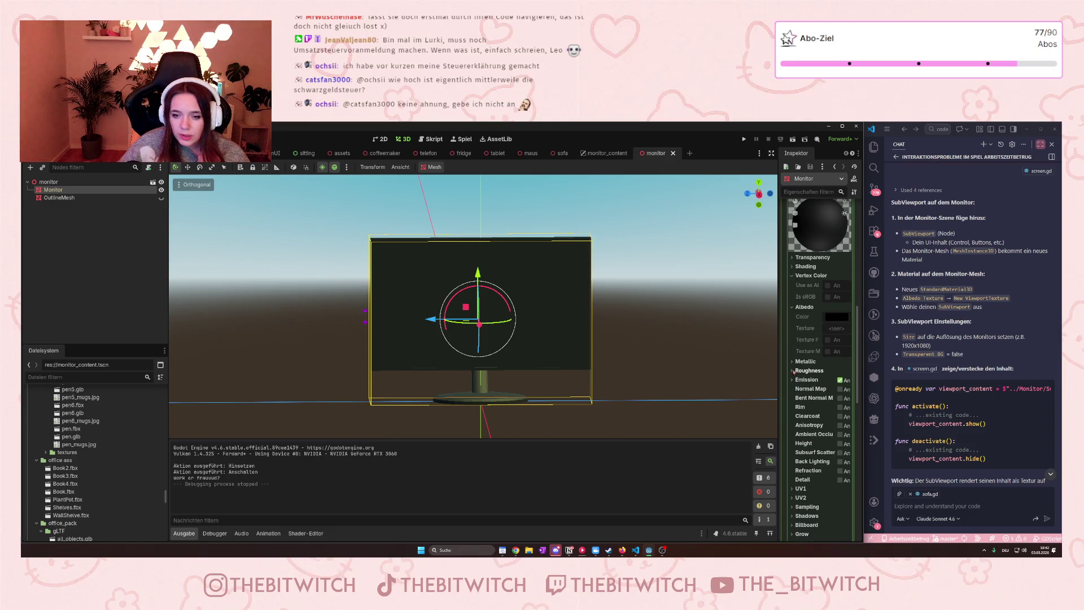
click(795, 363)
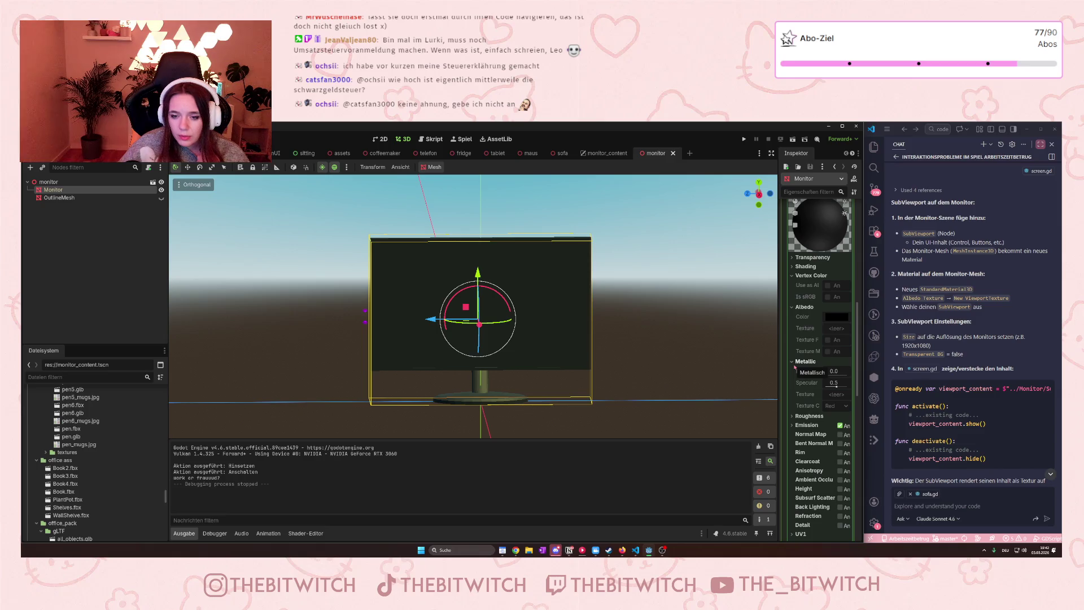
click(796, 364)
click(793, 373)
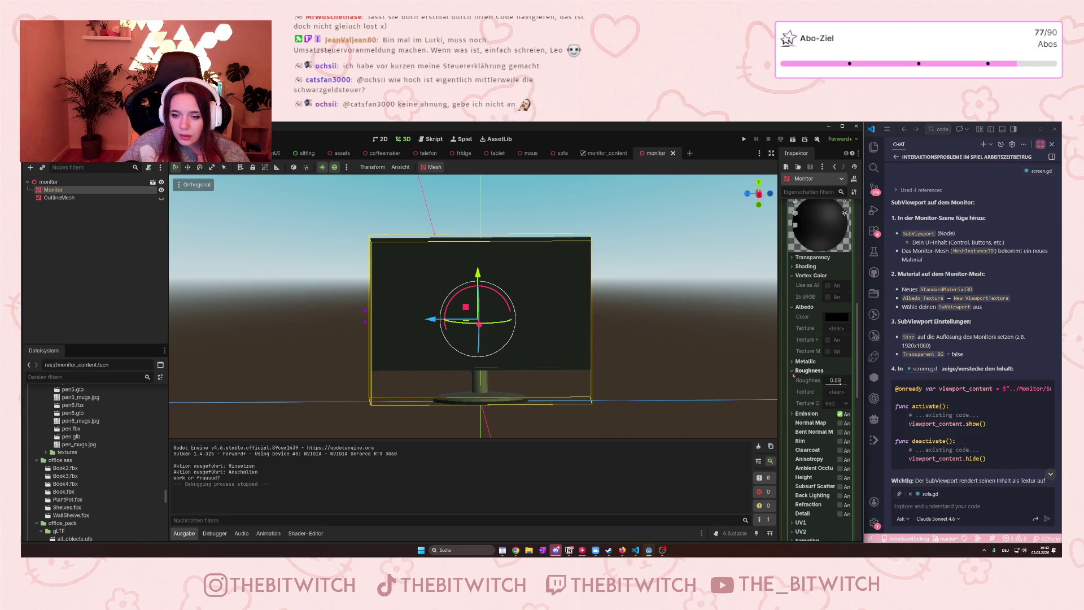
click(793, 371)
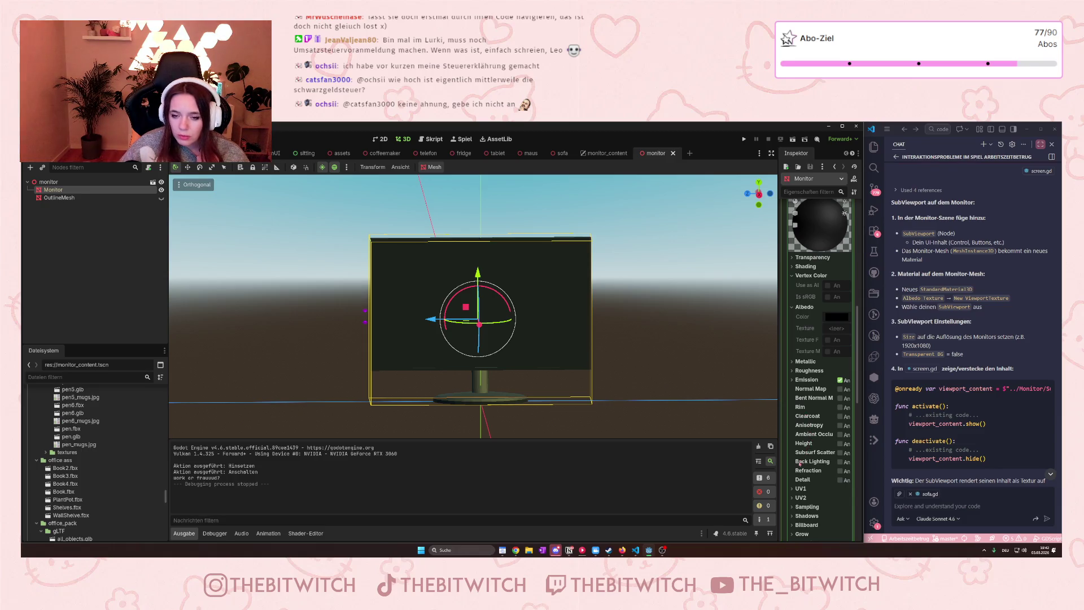
mouse_move(834, 320)
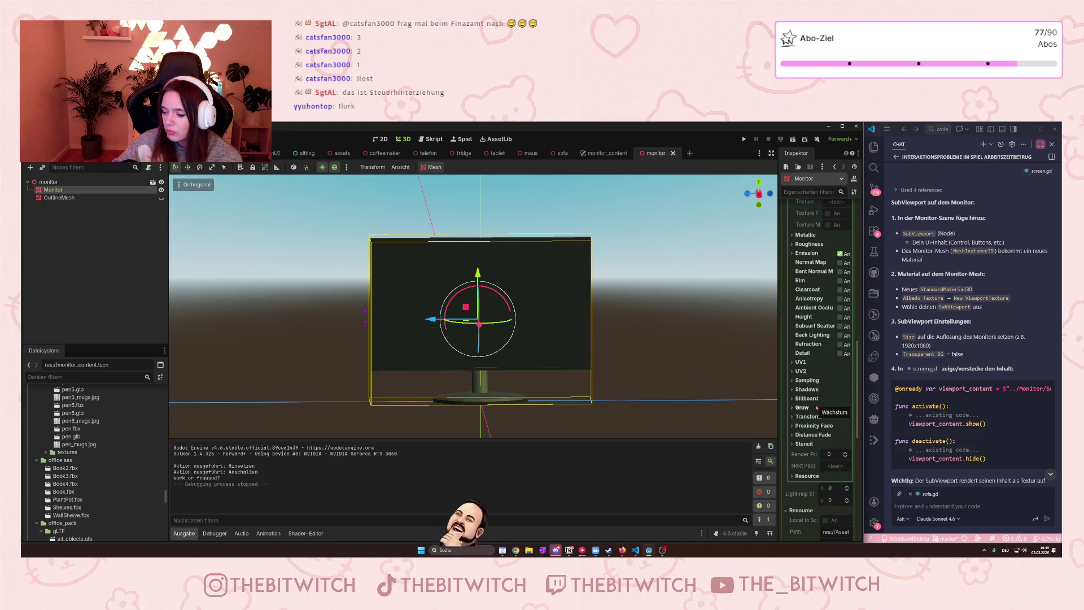
scroll(815, 408, down, 2)
click(793, 434)
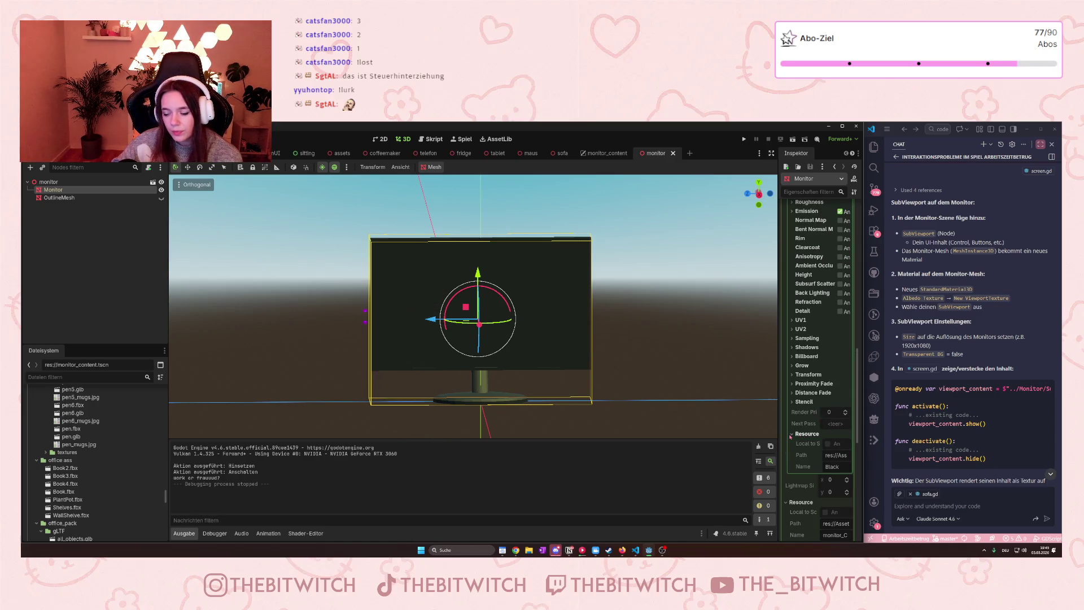
click(792, 435)
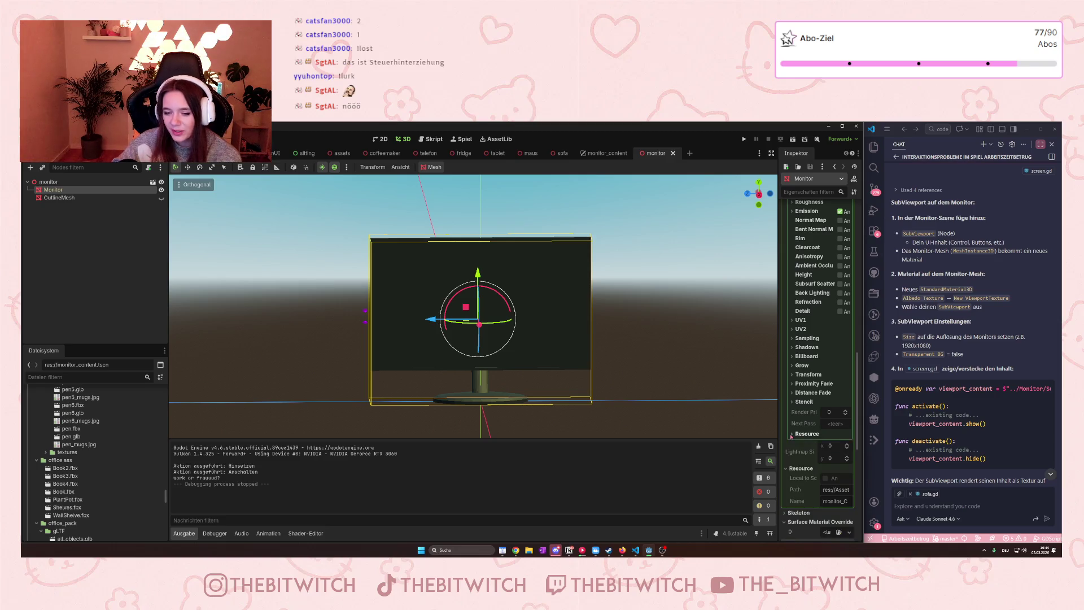
scroll(807, 439, down, 2)
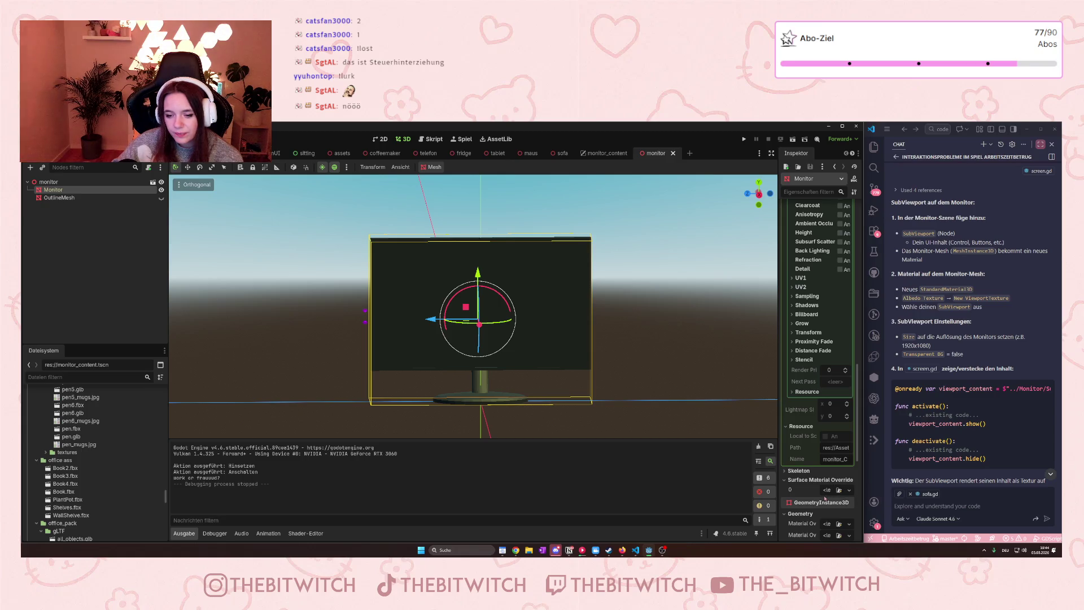
scroll(822, 494, down, 2)
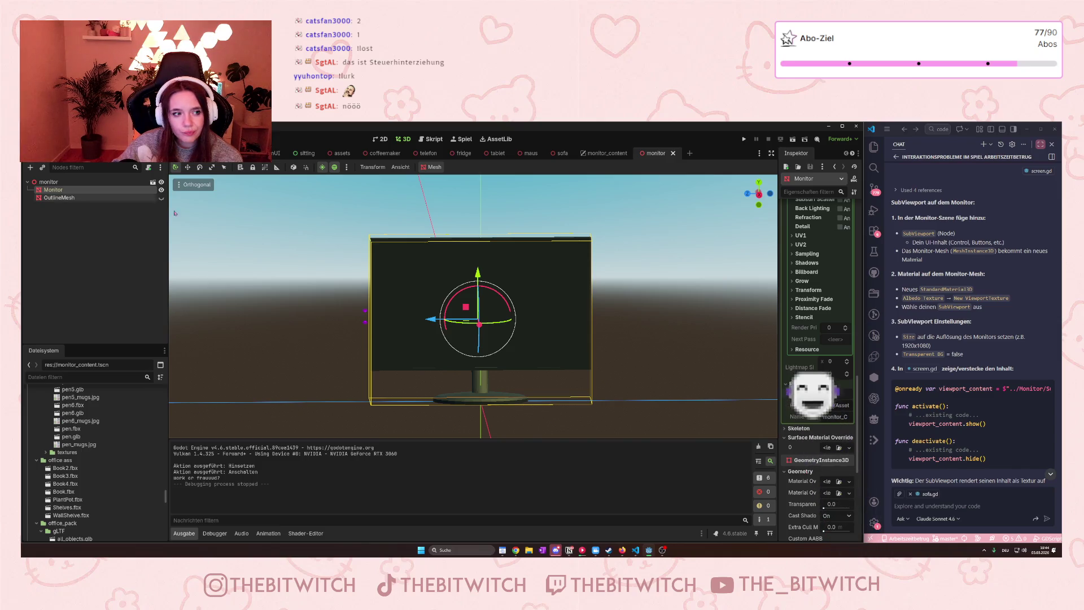
click(161, 198)
click(161, 199)
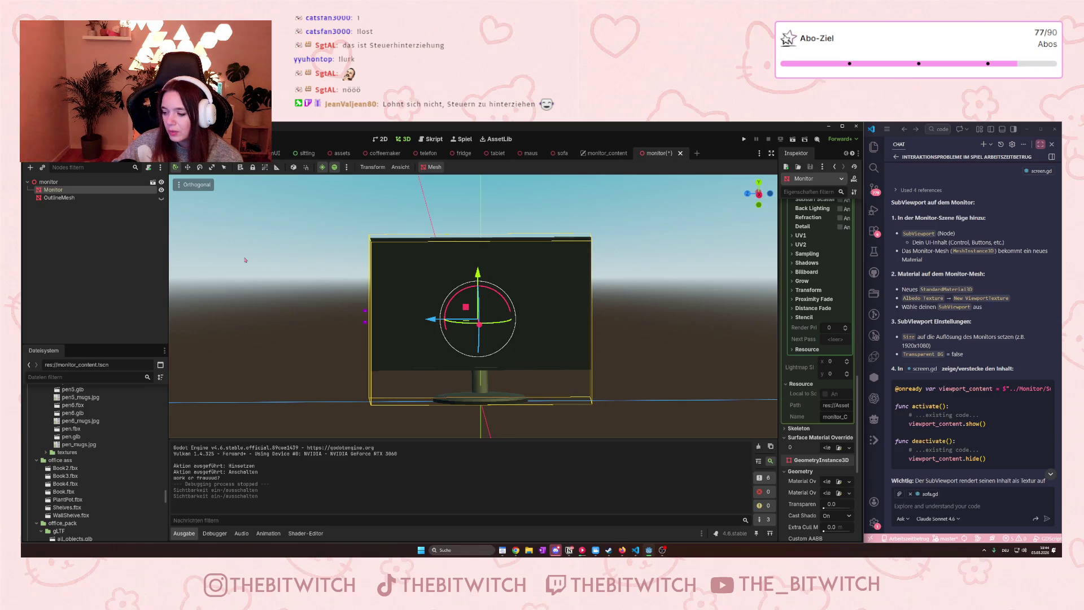
scroll(837, 361, up, 6)
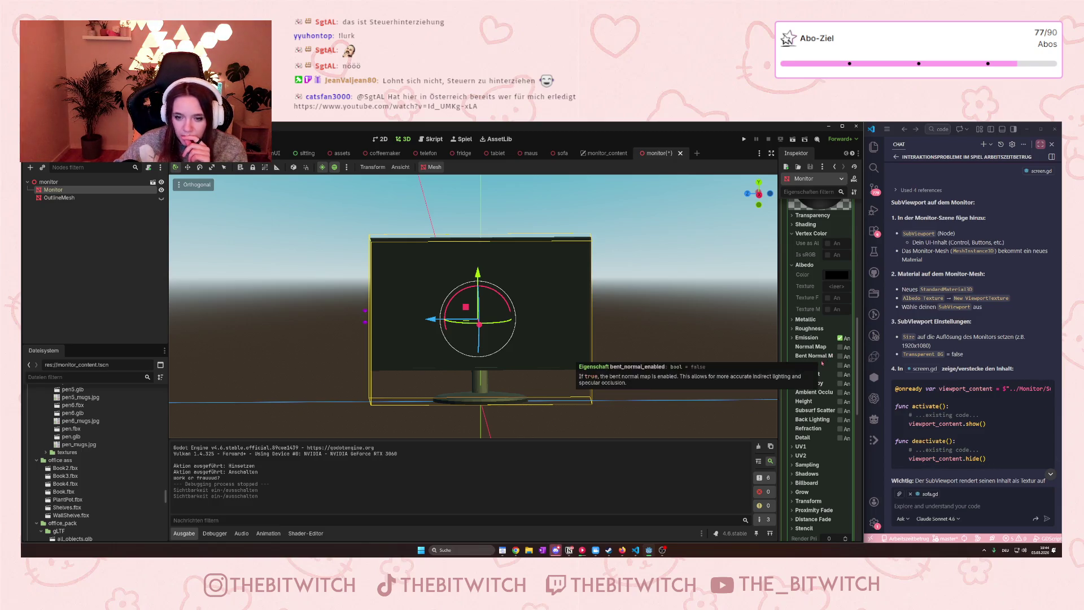
scroll(842, 380, up, 4)
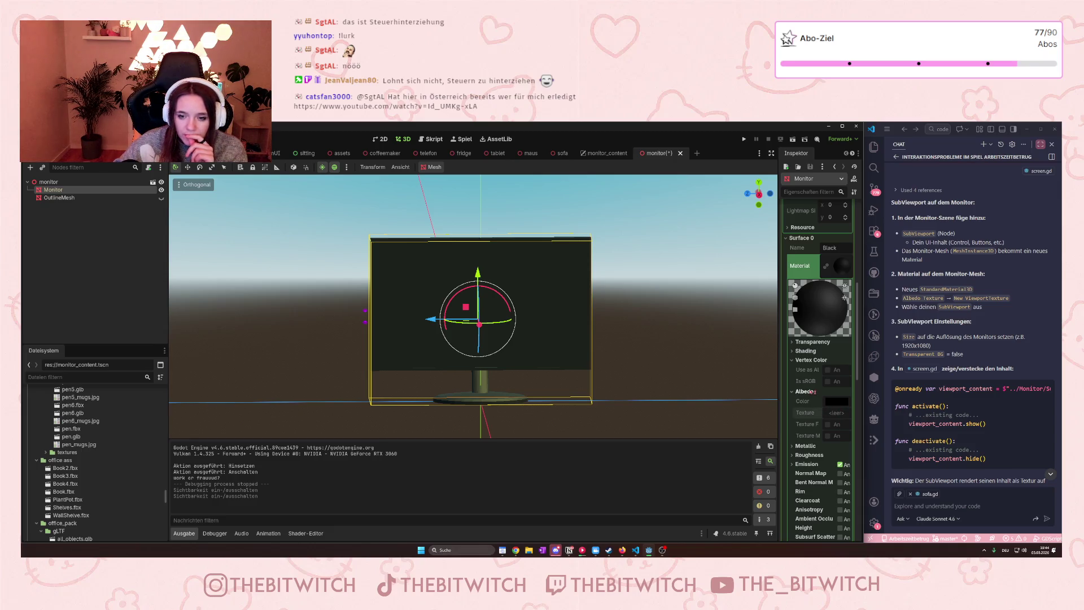
Expand the Black material's UV1 and UV2 sections.
scroll(813, 390, down, 6)
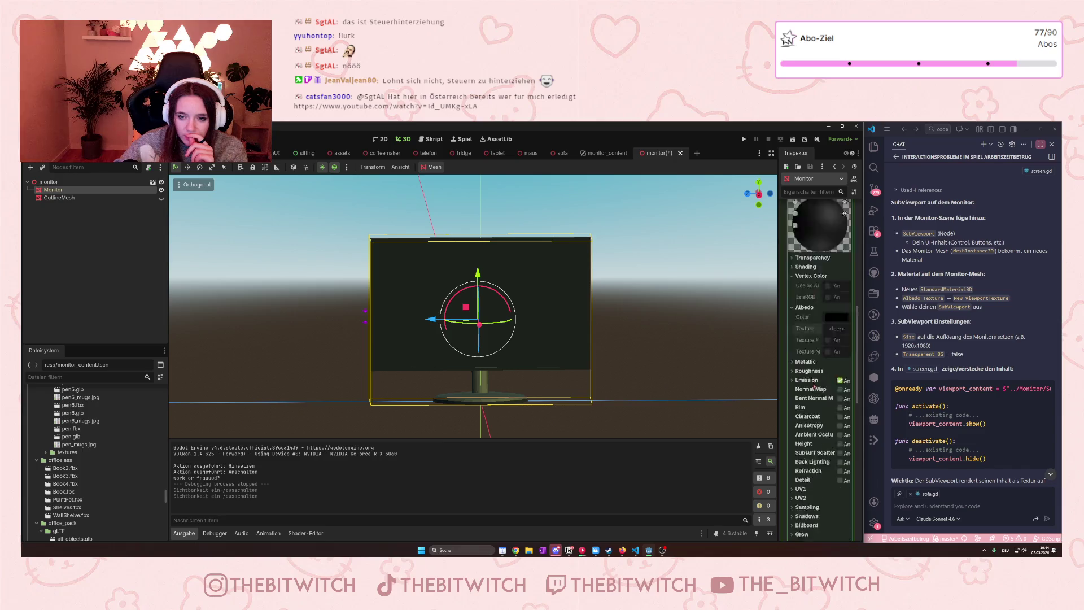
click(801, 362)
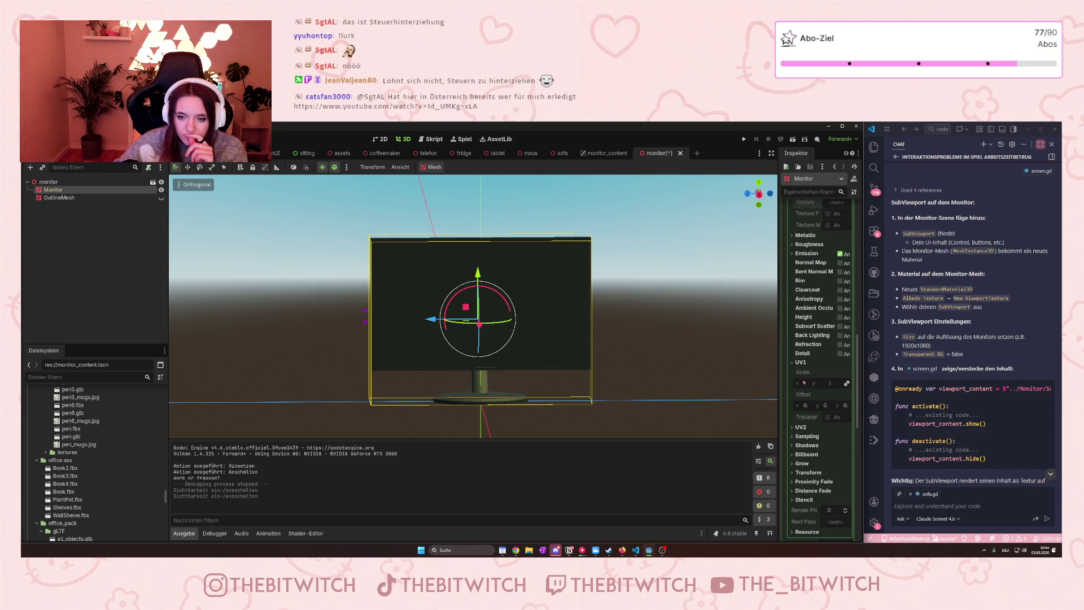
click(802, 427)
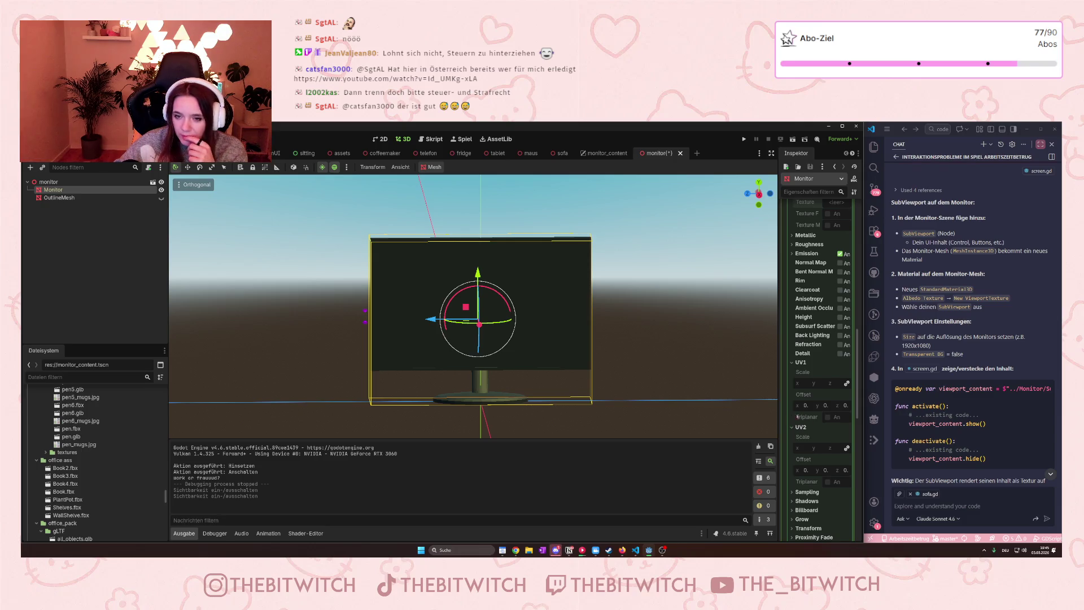
Collapse and re-expand the Black material, and toggle its preview lighting off and on.
scroll(812, 407, up, 5)
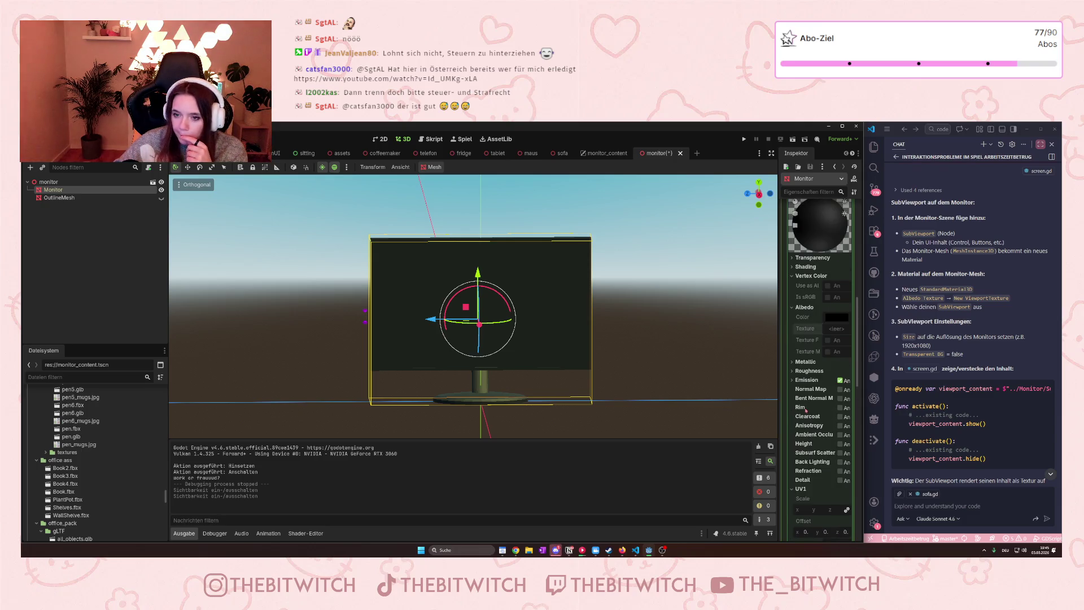
scroll(807, 413, up, 2)
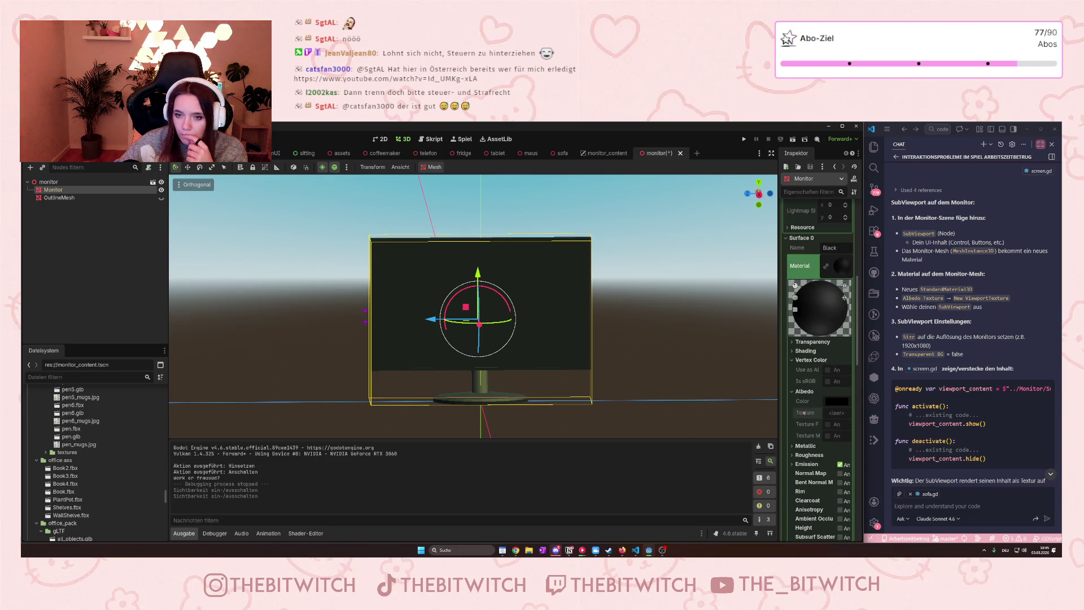
click(842, 266)
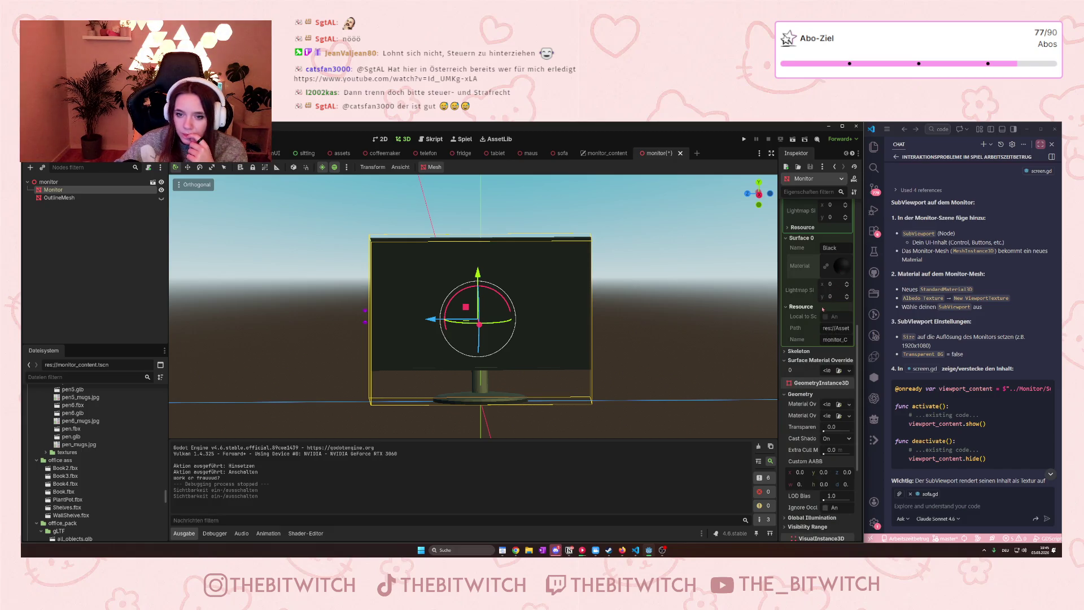
click(841, 266)
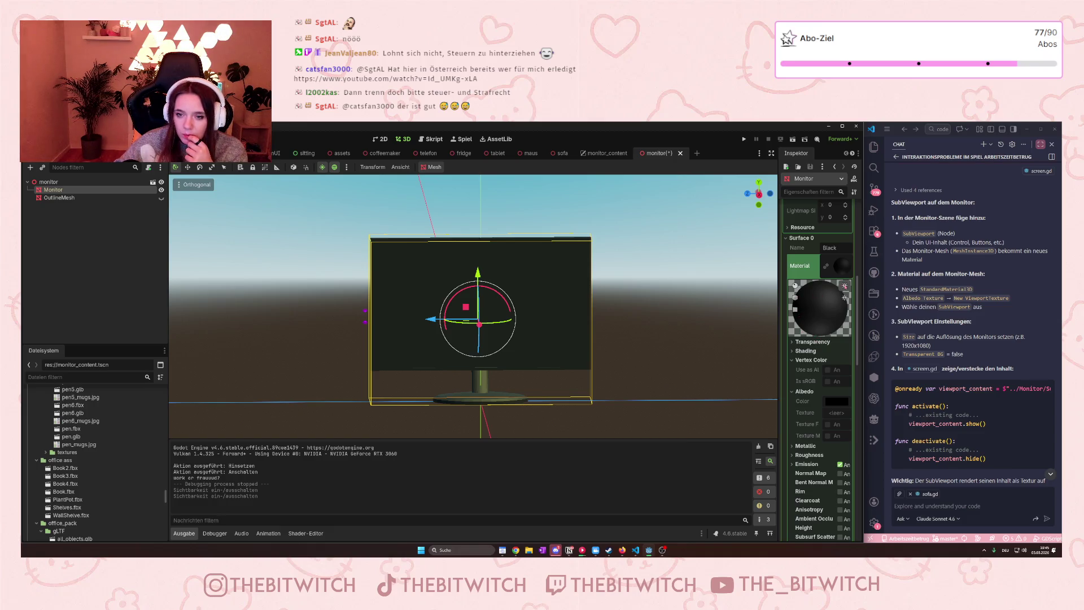
click(845, 286)
click(845, 285)
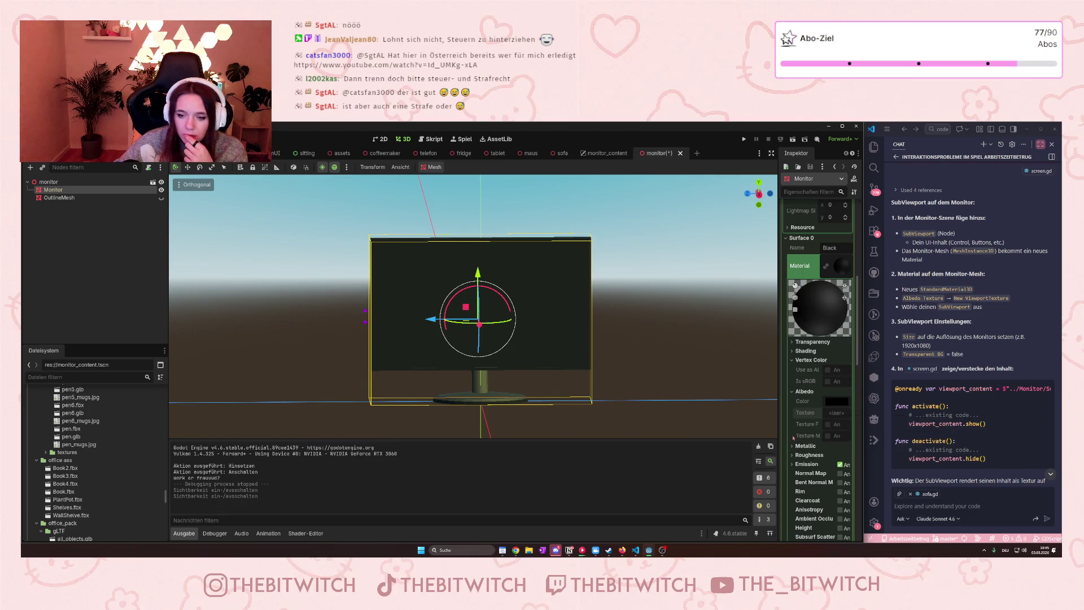
Scroll through the material settings and collapse the Black material again.
scroll(804, 422, down, 2)
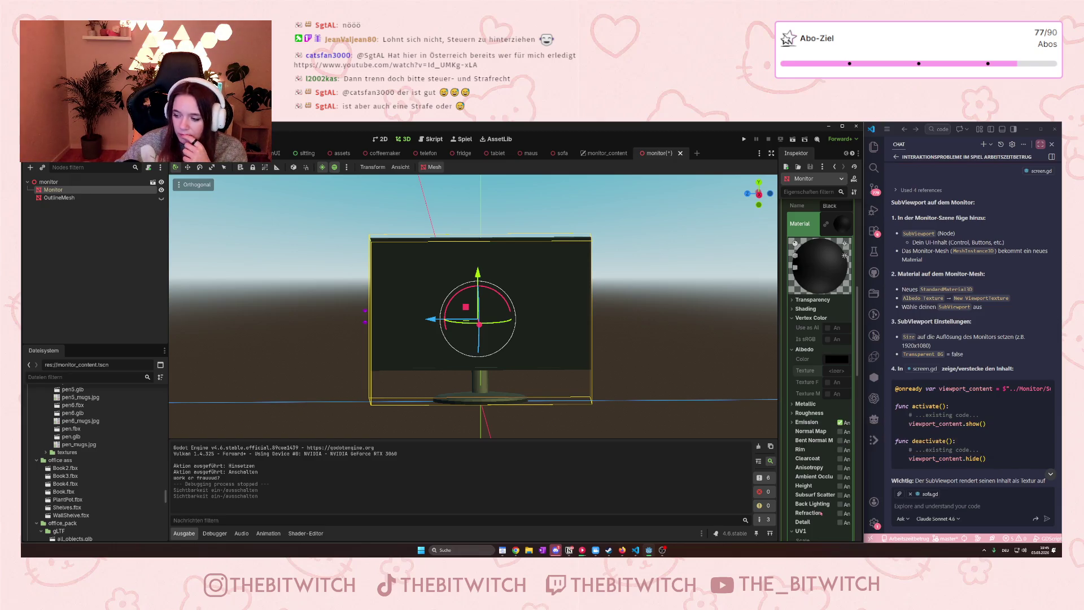
scroll(817, 485, down, 3)
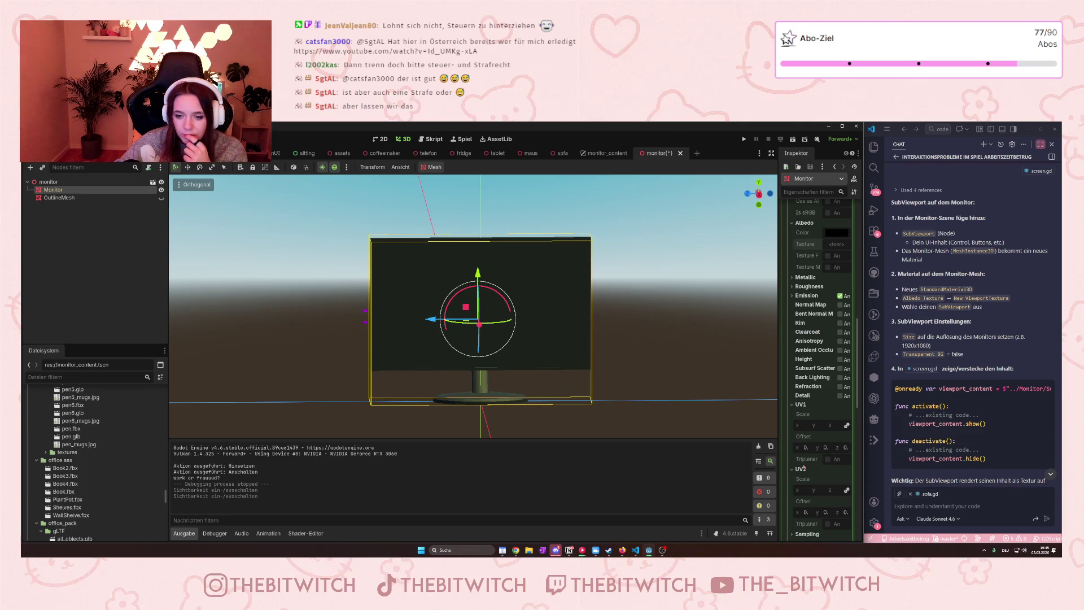
scroll(805, 468, down, 3)
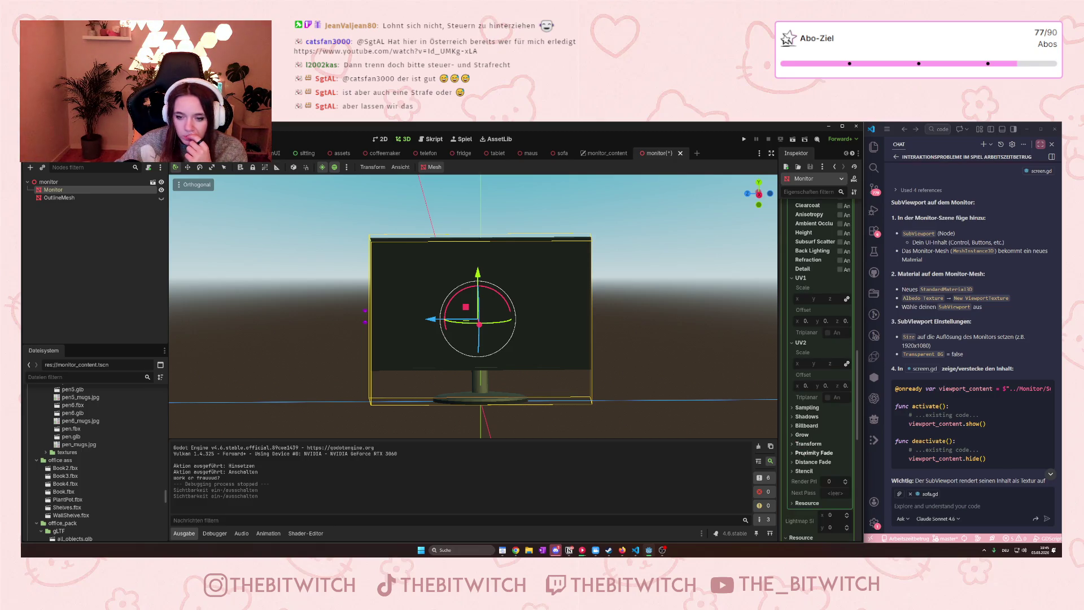
scroll(804, 453, up, 6)
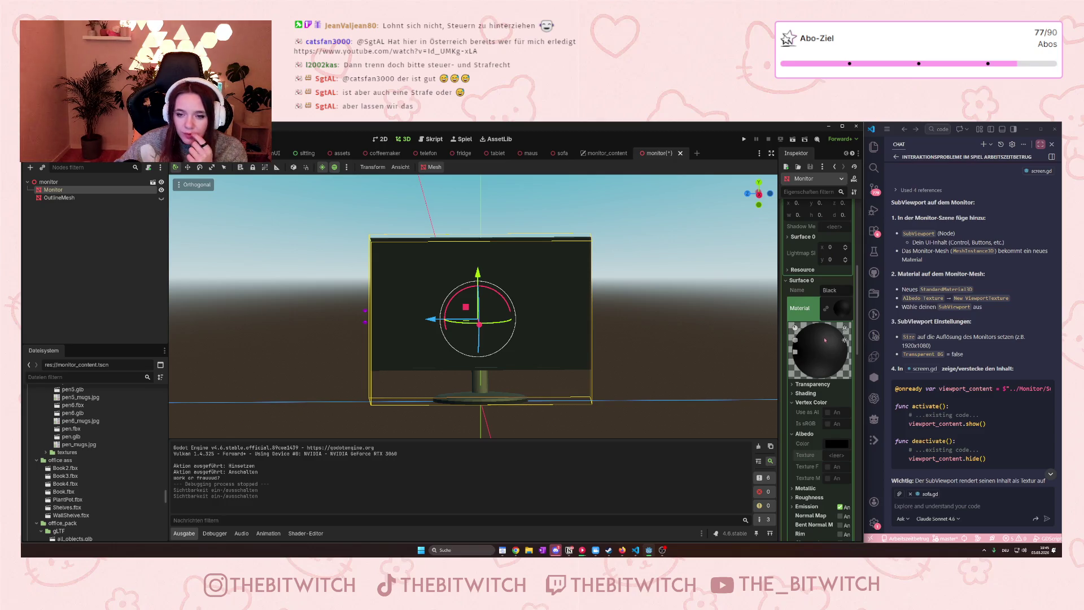
click(848, 308)
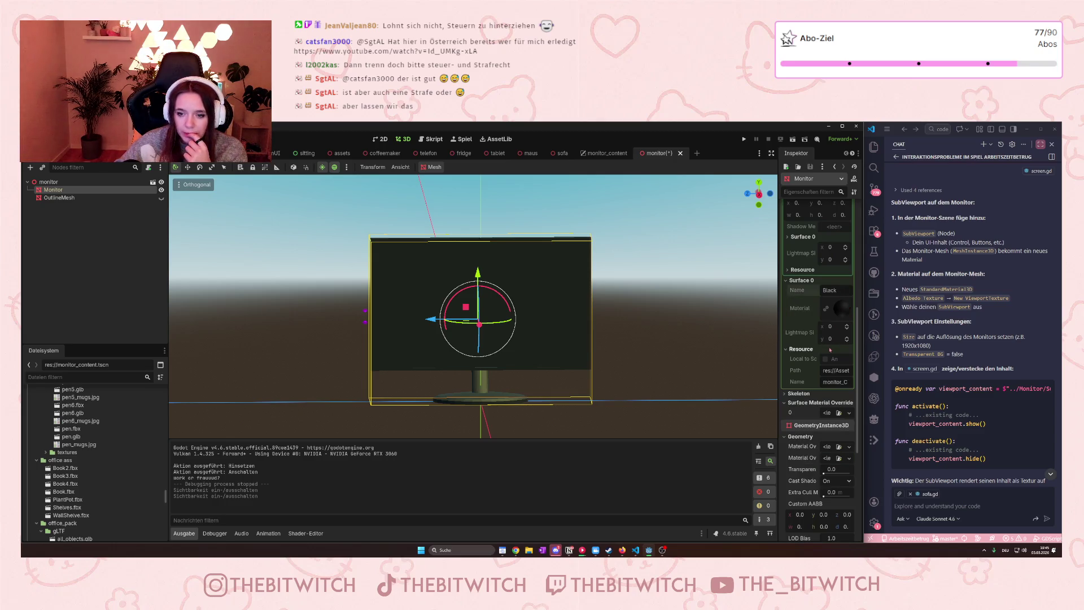
Expand the mesh's Surface 0 and Resource properties and collapse the Shadow Mesh preview.
scroll(830, 335, up, 6)
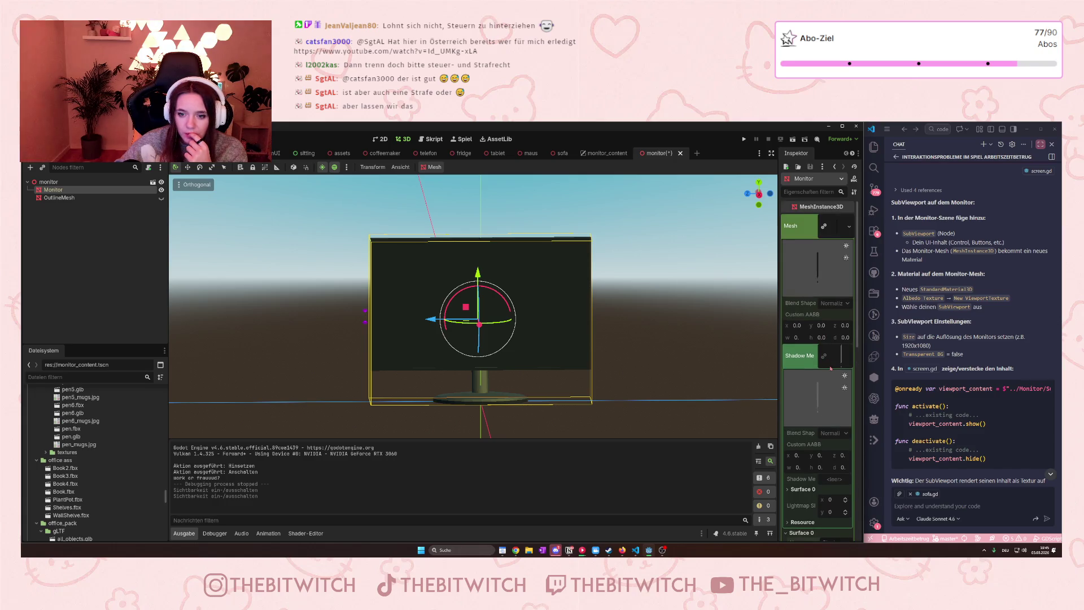
scroll(830, 408, down, 2)
click(813, 404)
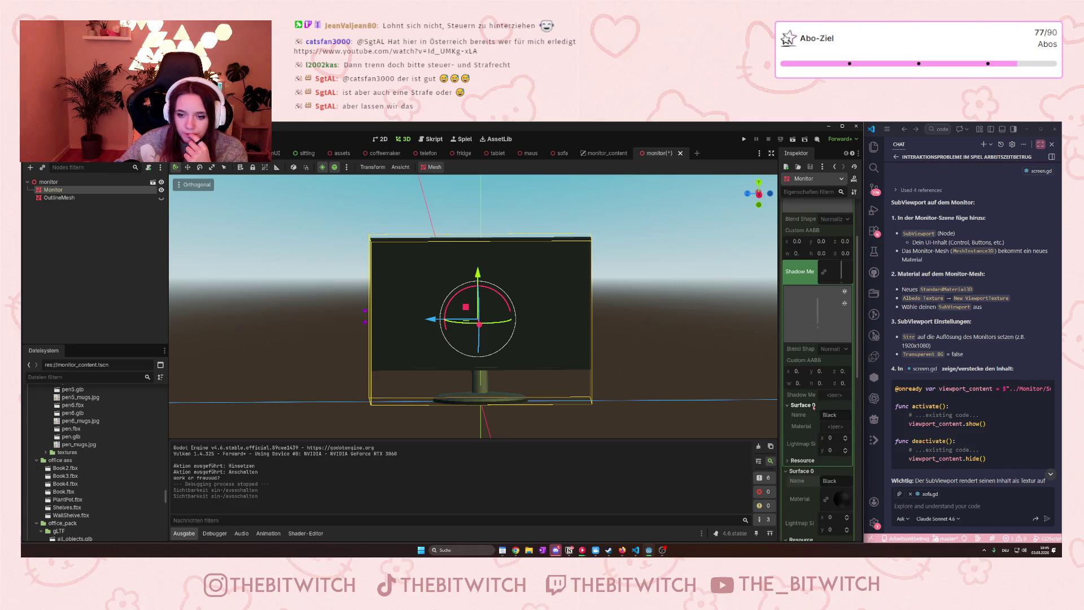
click(808, 462)
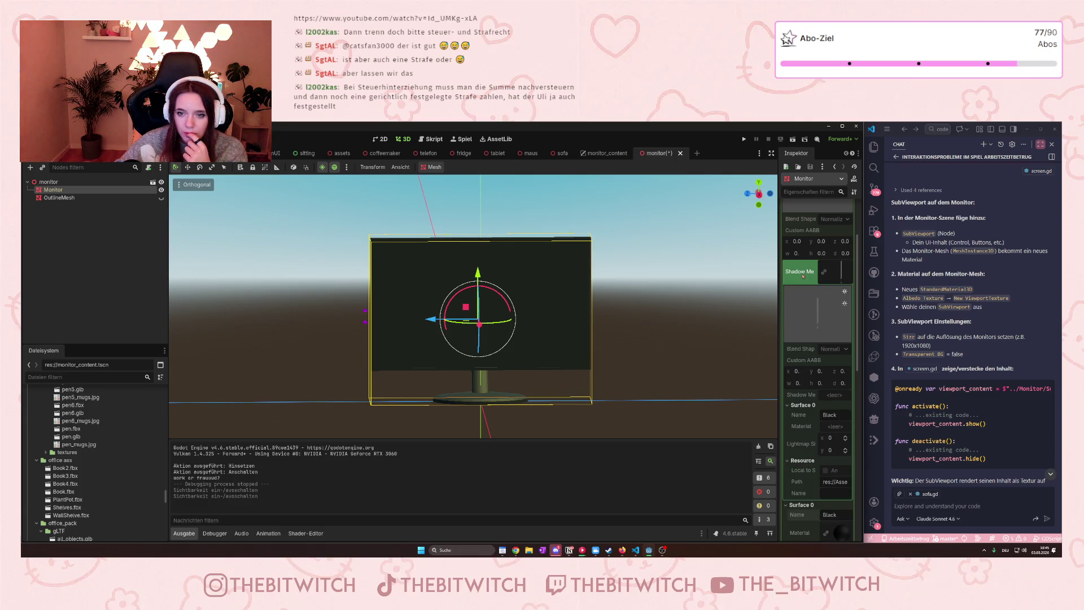
click(835, 276)
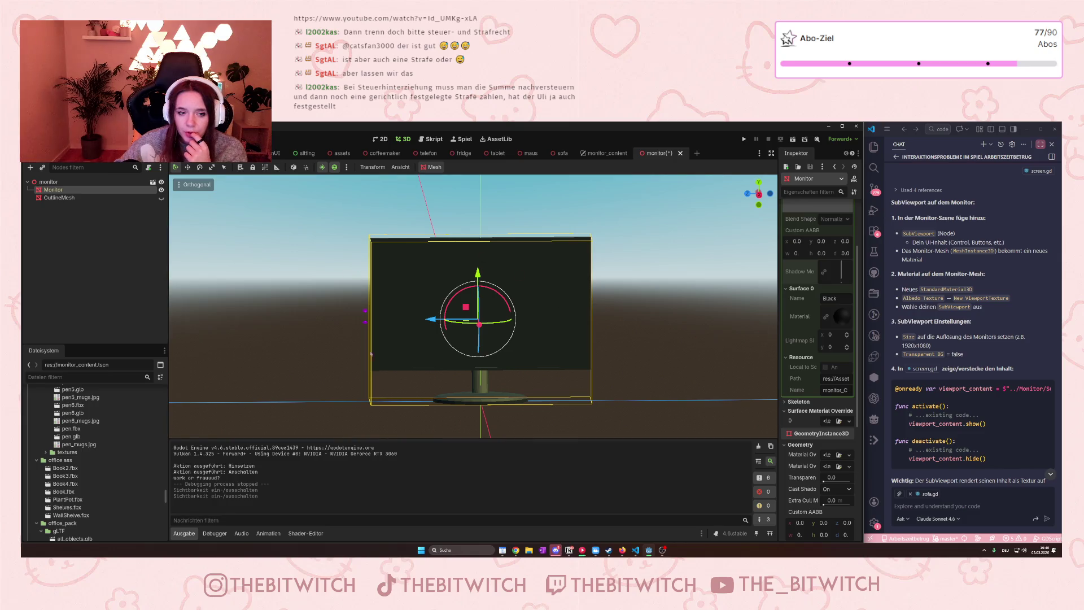
mouse_move(371, 354)
mouse_down()
mouse_move(530, 399)
mouse_move(570, 372)
mouse_move(431, 379)
mouse_up()
key(ctrl+z)
drag(457, 304, 411, 319)
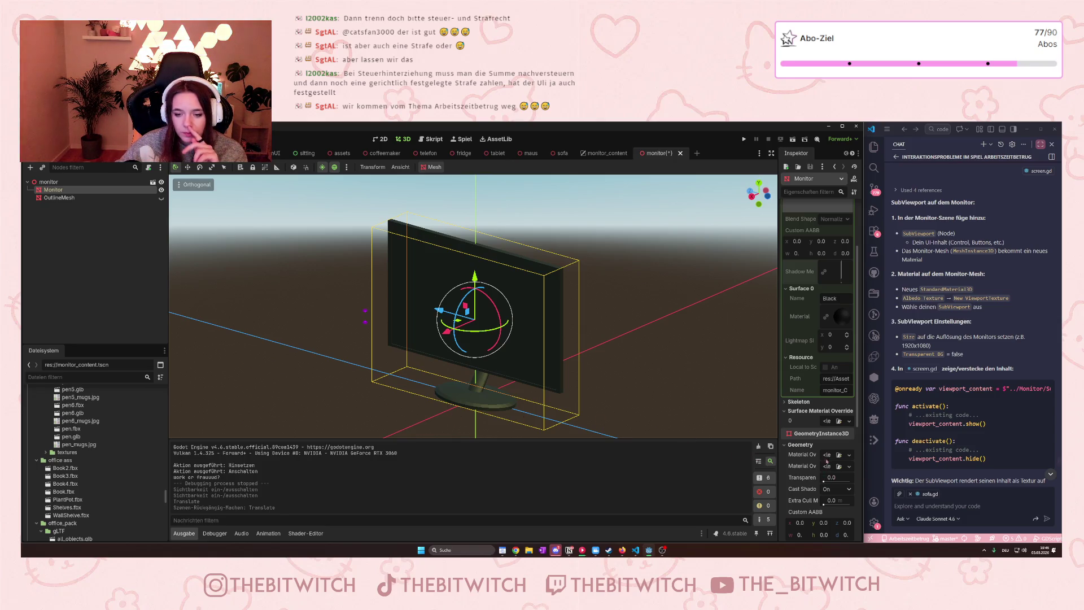
mouse_move(809, 459)
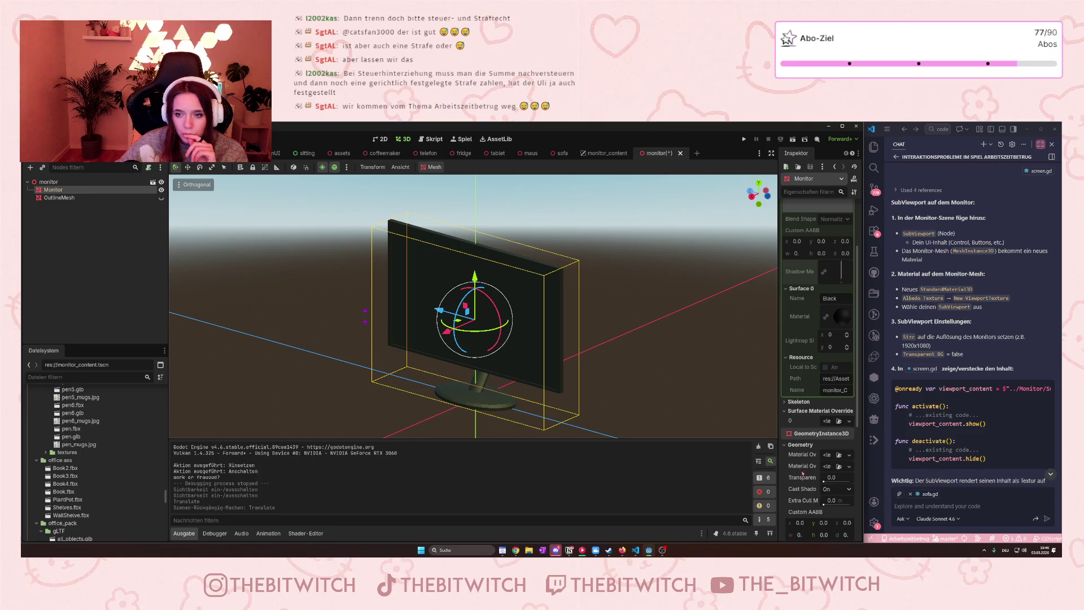
scroll(802, 473, down, 5)
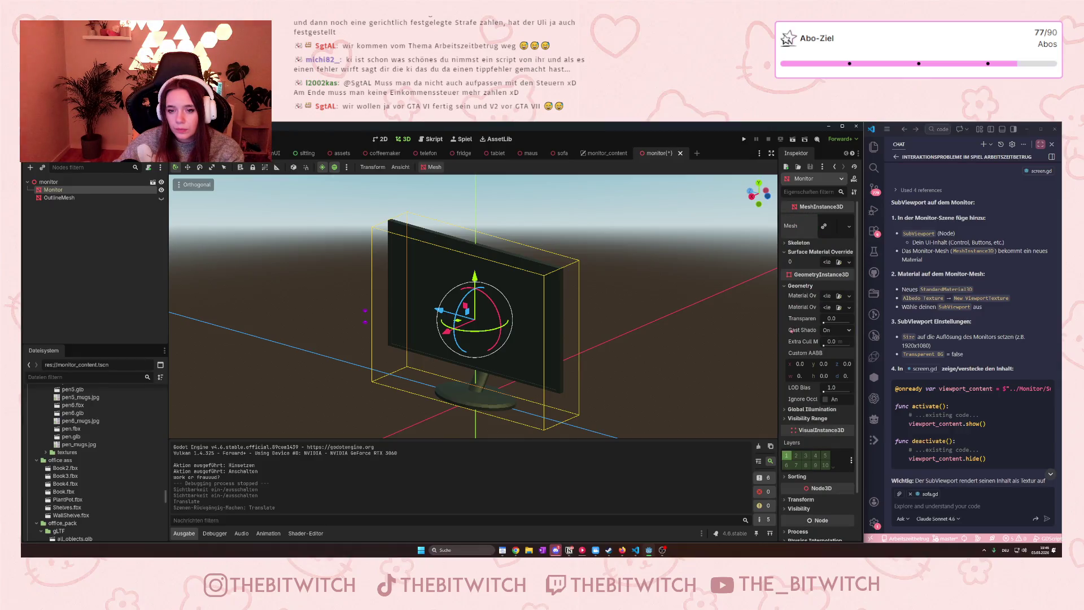
scroll(807, 305, down, 1)
scroll(830, 265, up, 1)
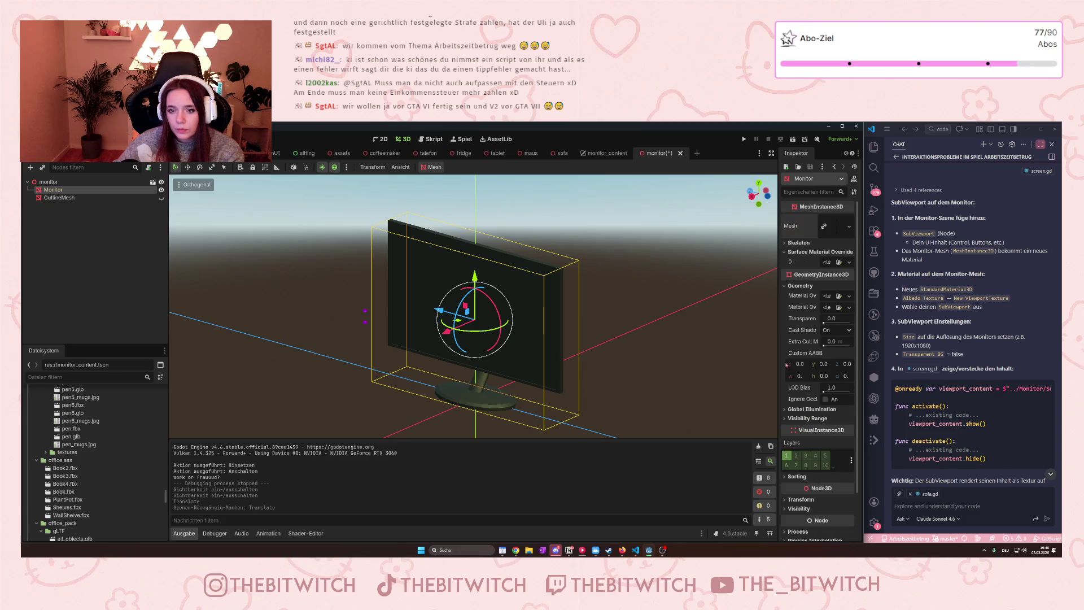
click(848, 227)
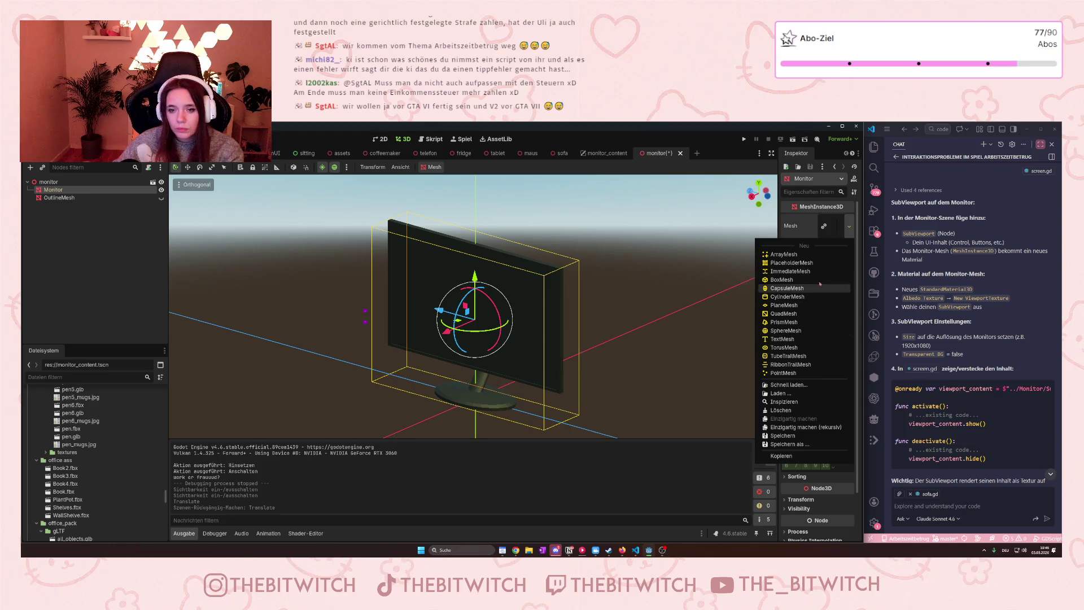
Close the Mesh options unchanged and scroll through the assistant's chat.
click(839, 231)
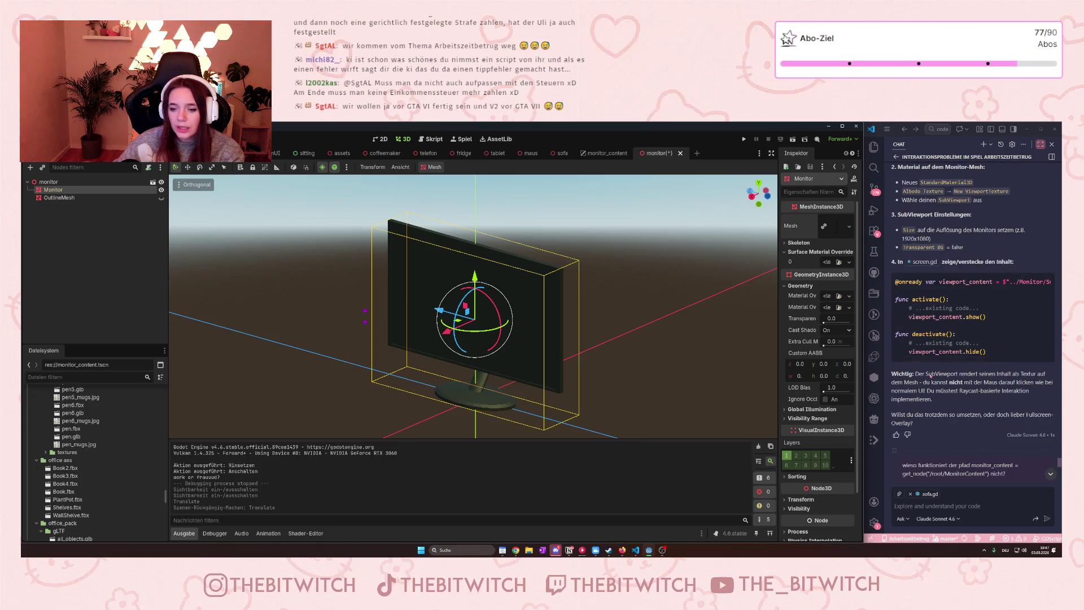
scroll(972, 282, up, 3)
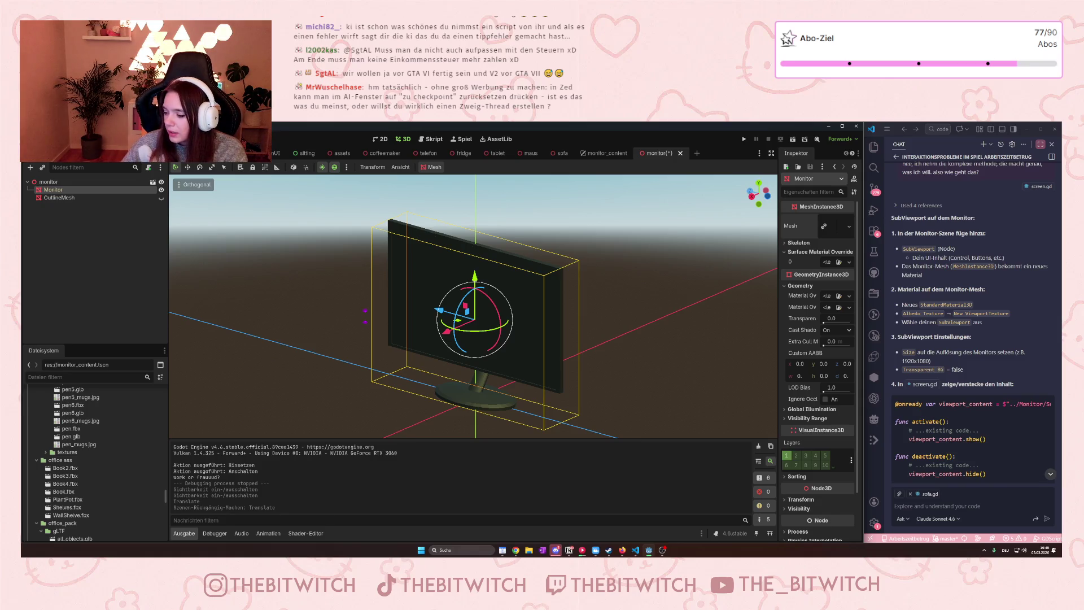
scroll(952, 221, up, 2)
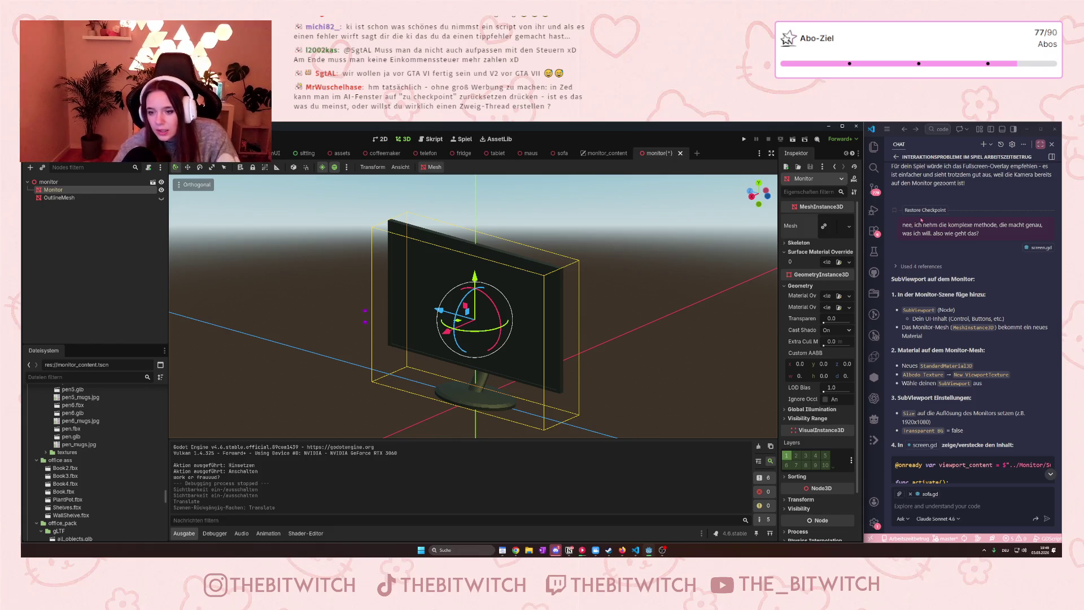
scroll(971, 413, down, 5)
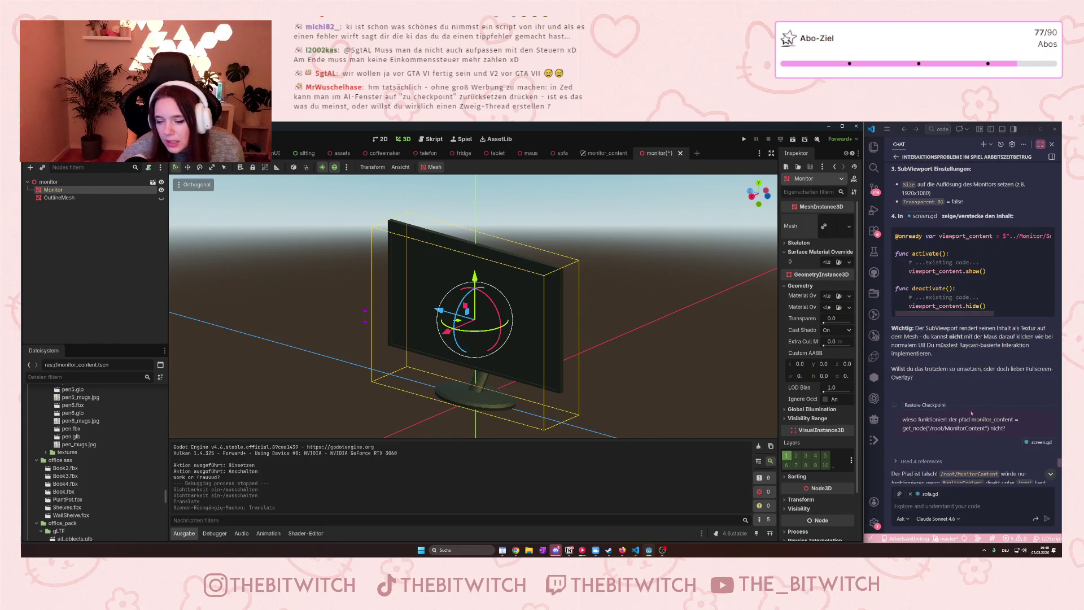
scroll(960, 384, up, 3)
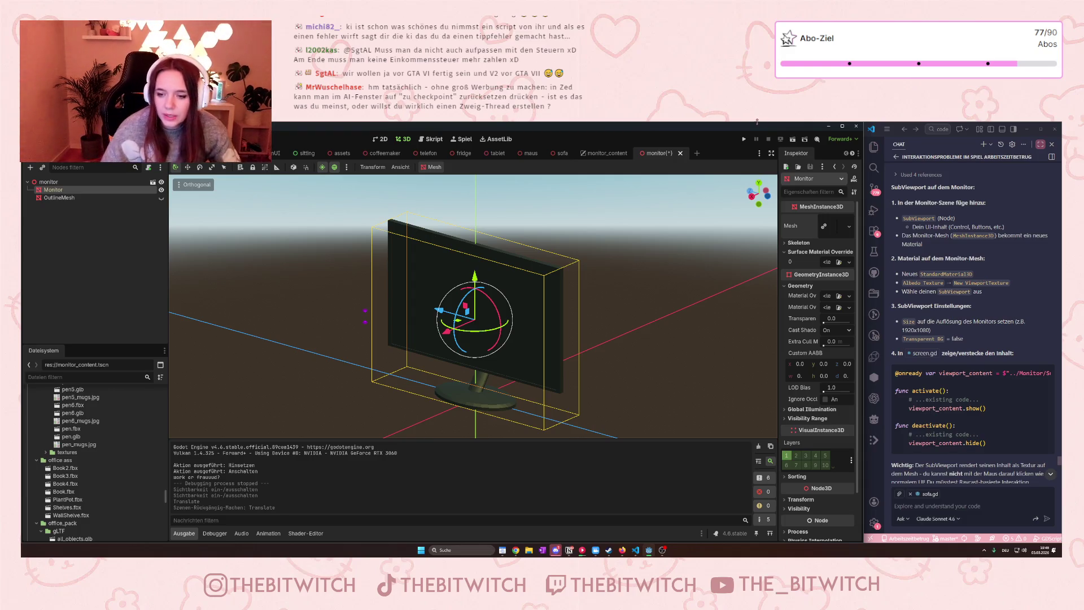
scroll(954, 367, down, 3)
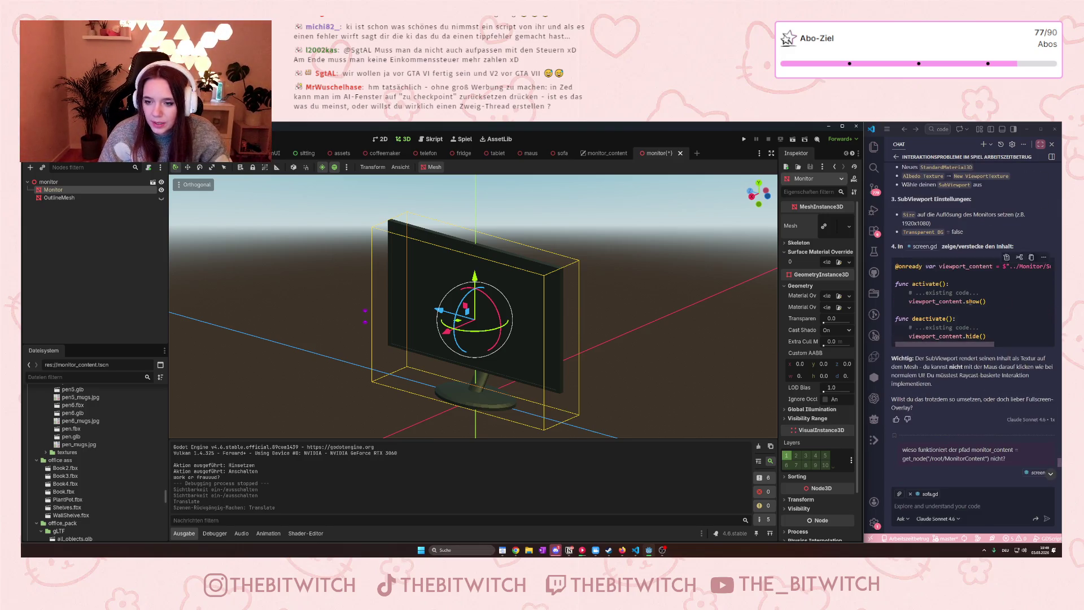
Ask the assistant 'Wiebekomme ich jetzt den moniotor cntent auf den Monitor'.
click(911, 495)
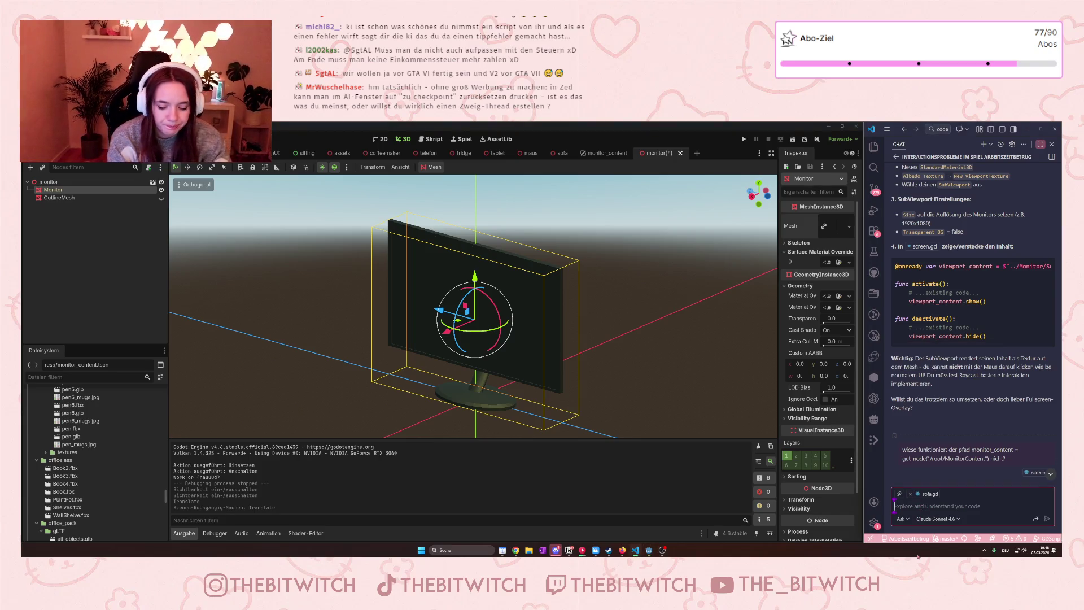
text(Wie)
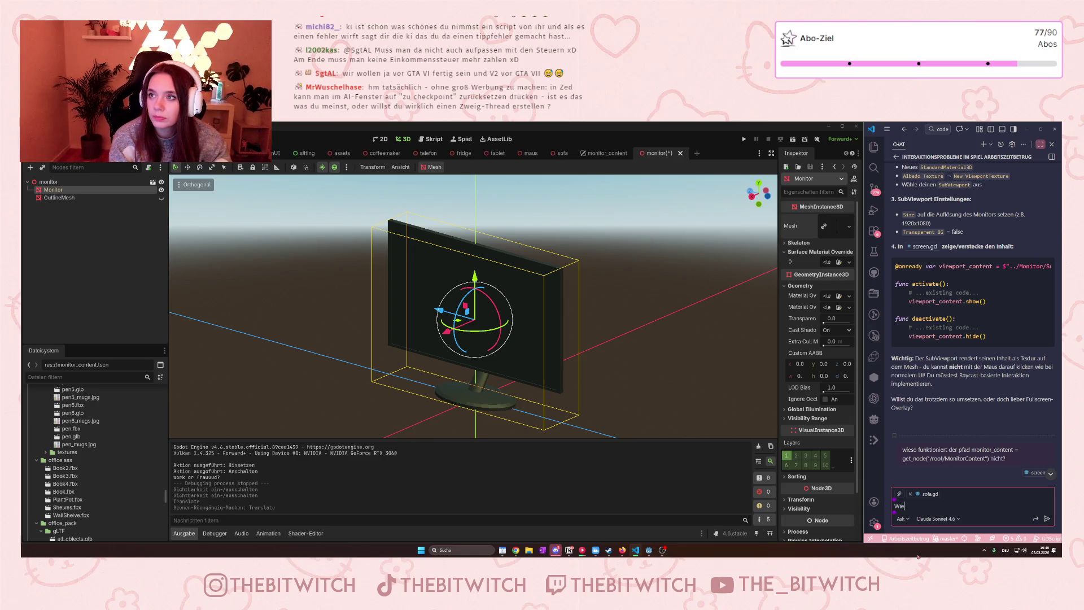
text( bekomme ich)
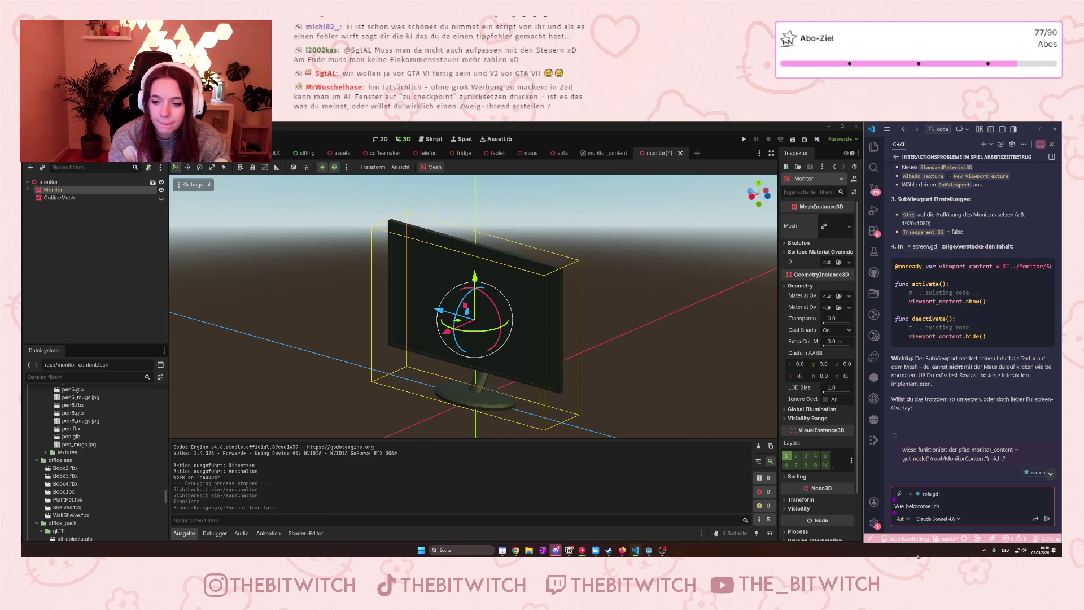
text( jetzt)
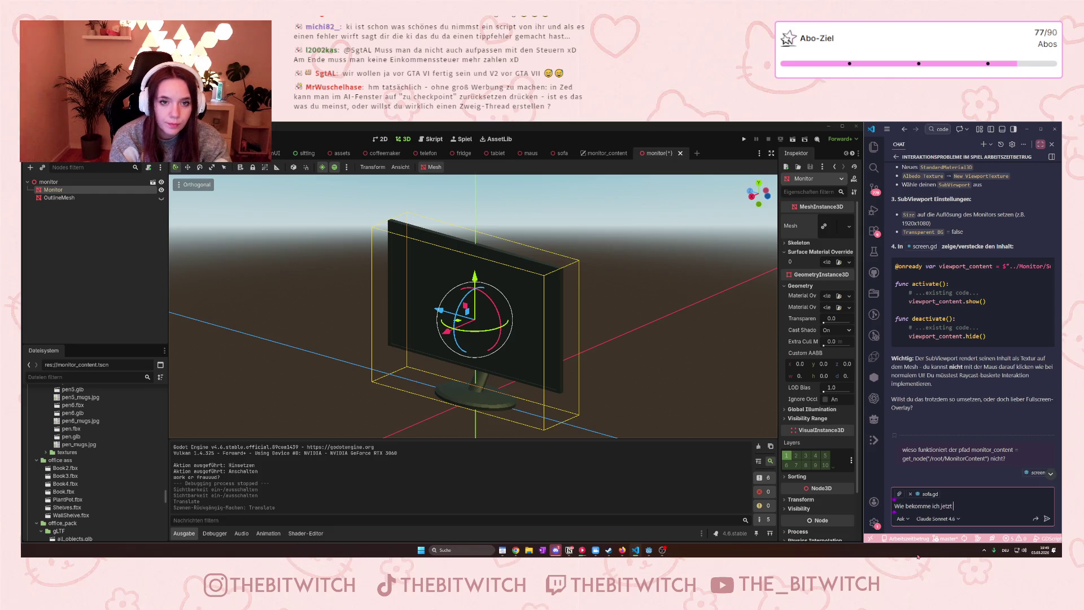
text( den mon)
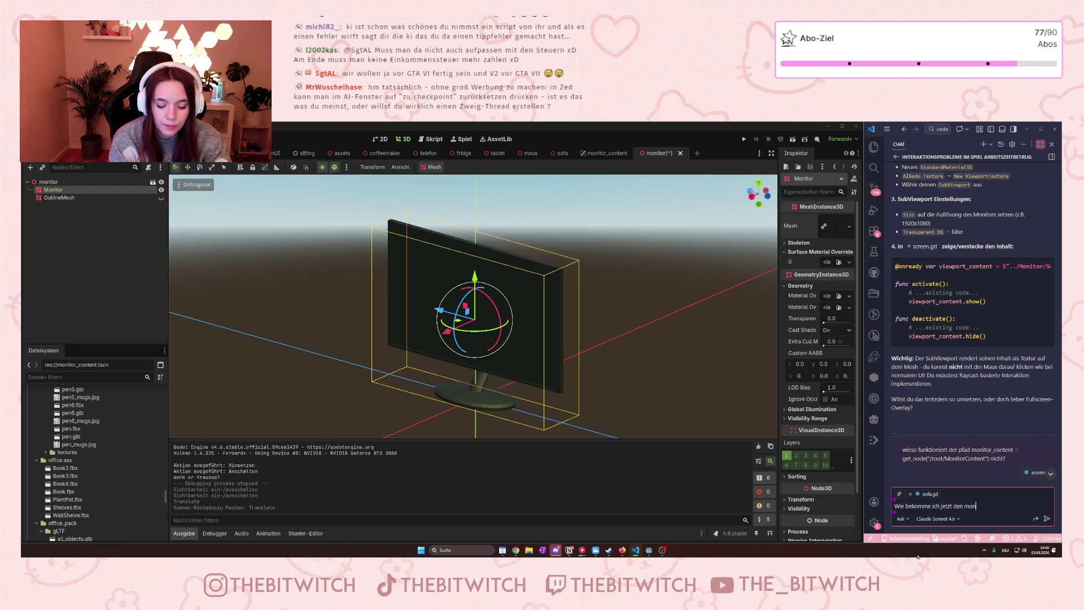
text(iotor)
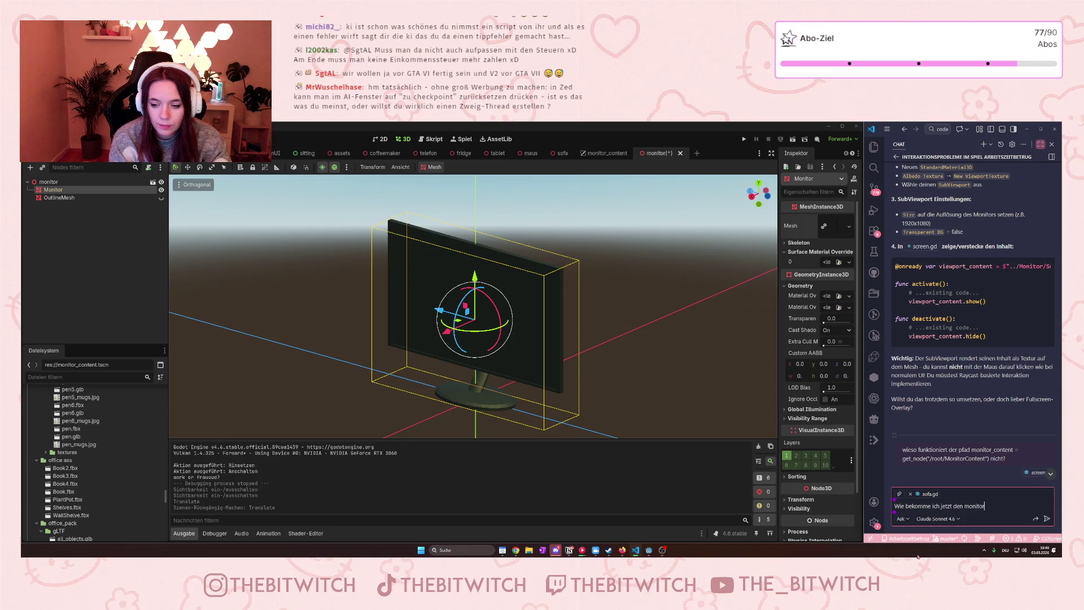
text( cntent auf den 3)
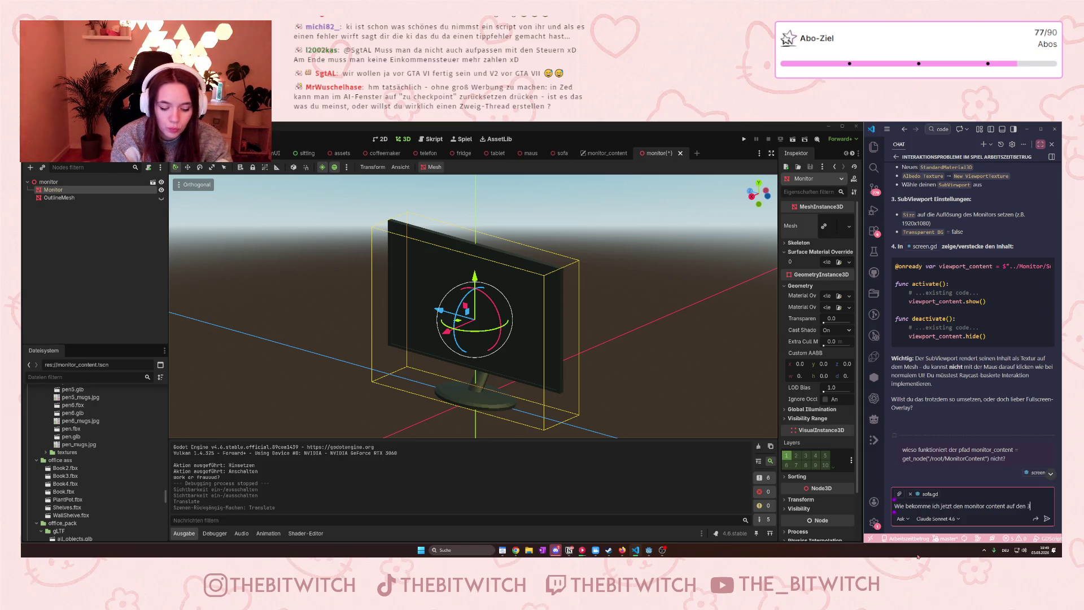
text( Monitor?)
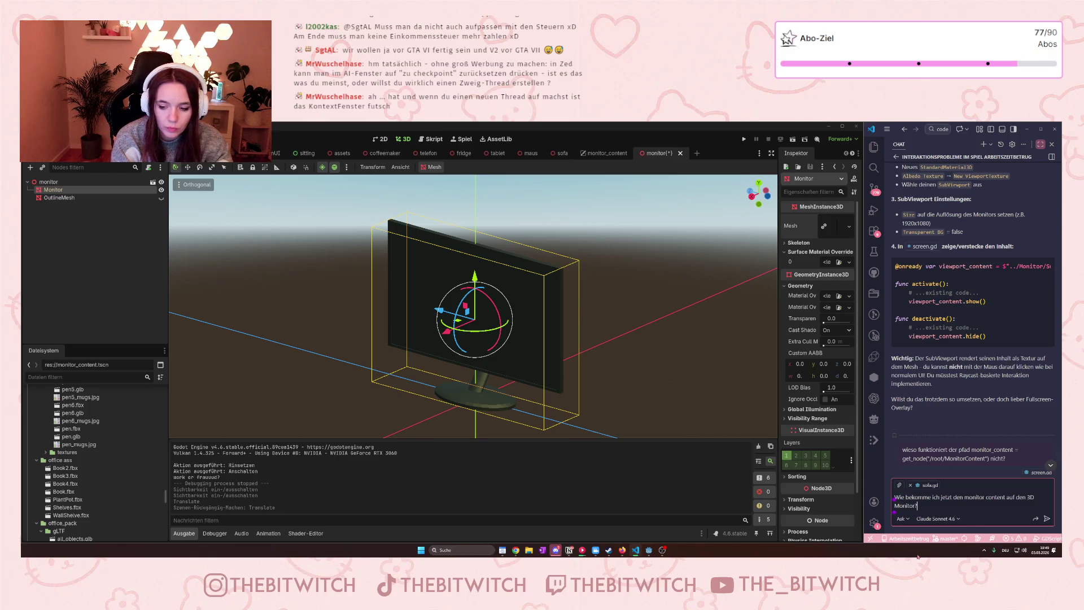
key(Return)
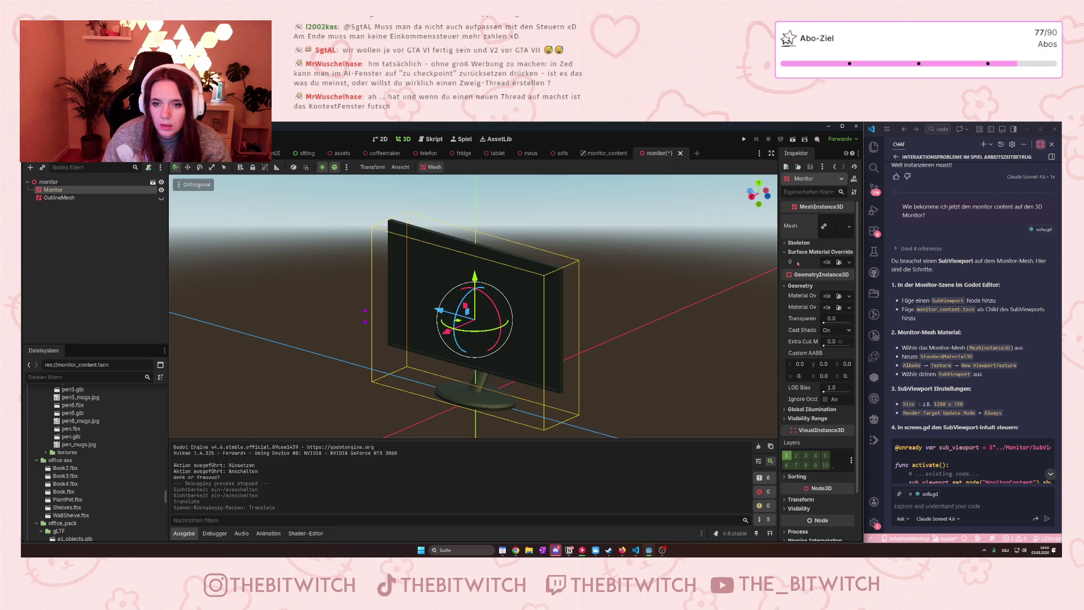
Check the Mesh options, then ask the chat where StandardMaterial3D is ('won dennandardmateria3d?').
click(849, 226)
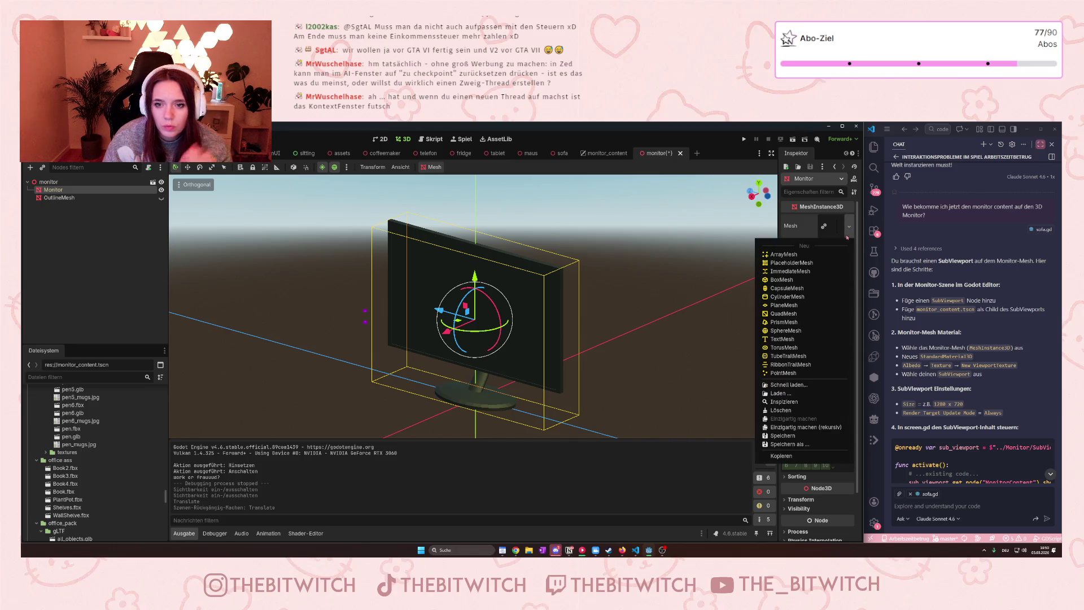
click(938, 506)
text(wo)
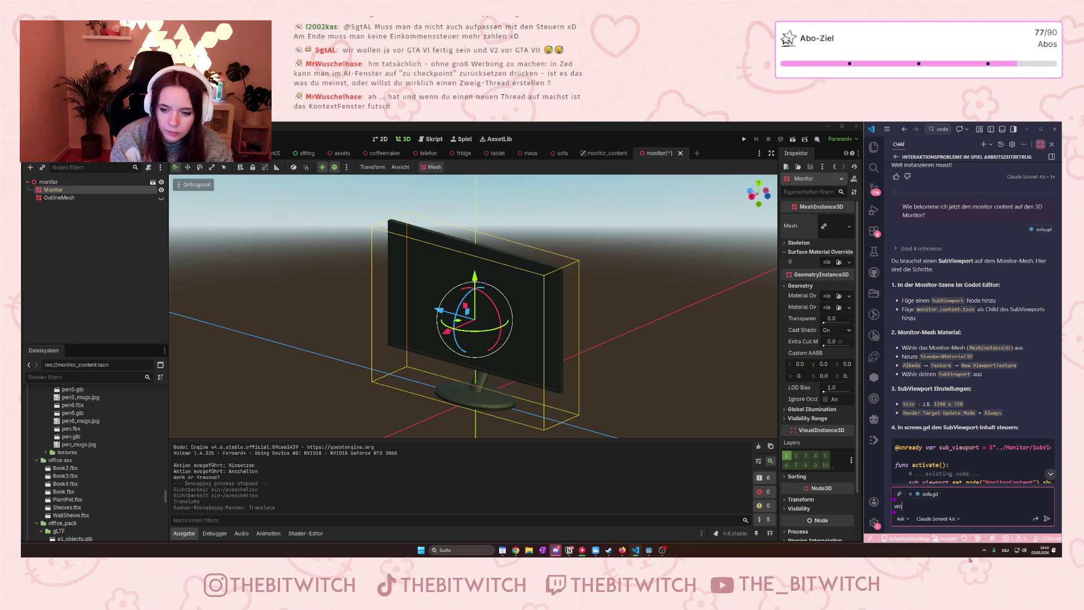
text(n dennandardmateria3d?)
key(Return)
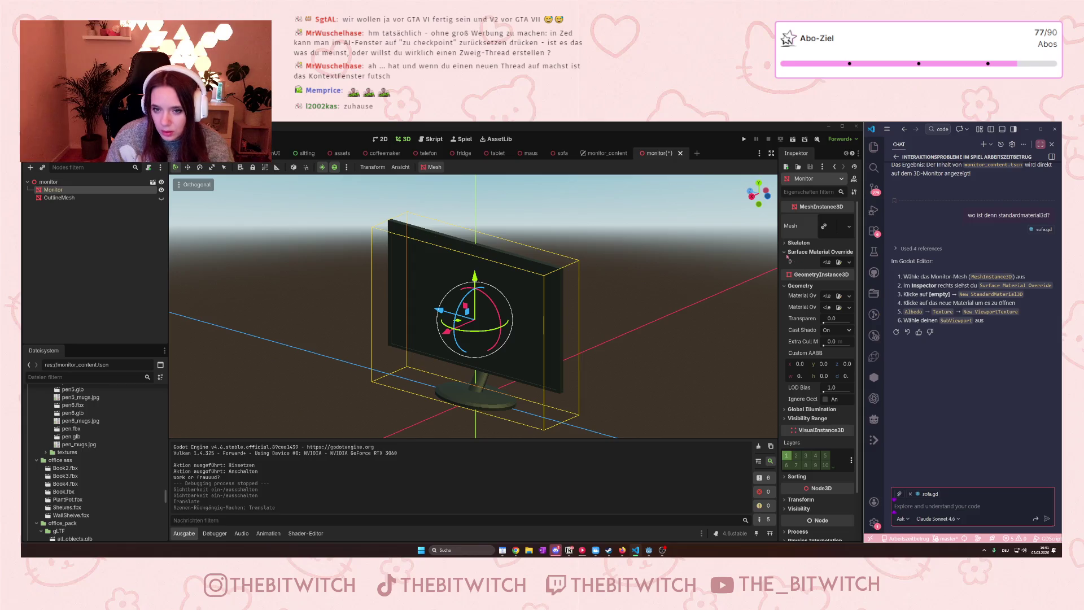
click(790, 252)
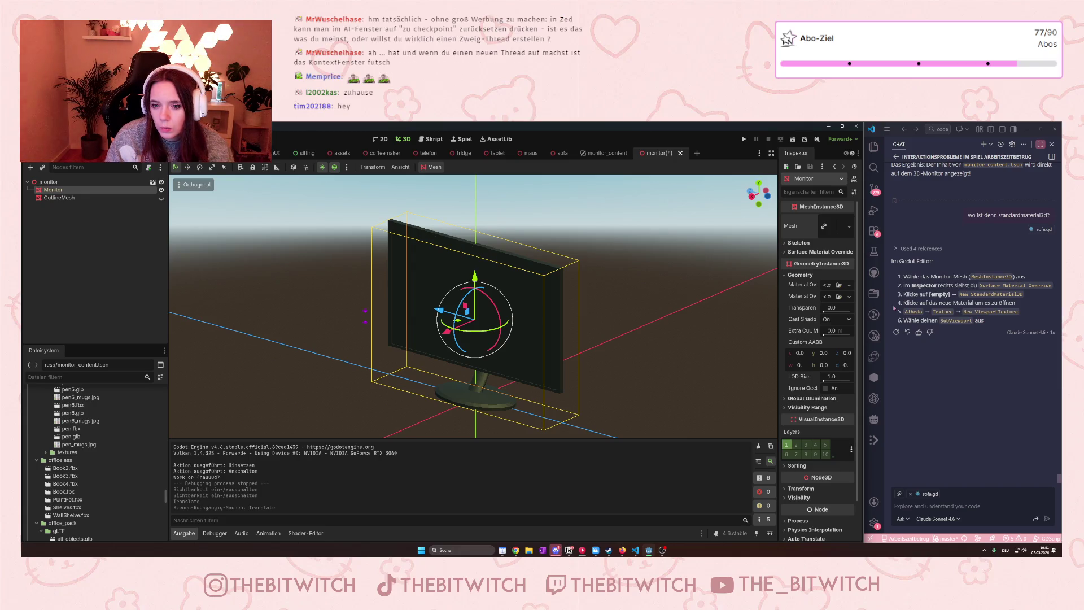
click(828, 286)
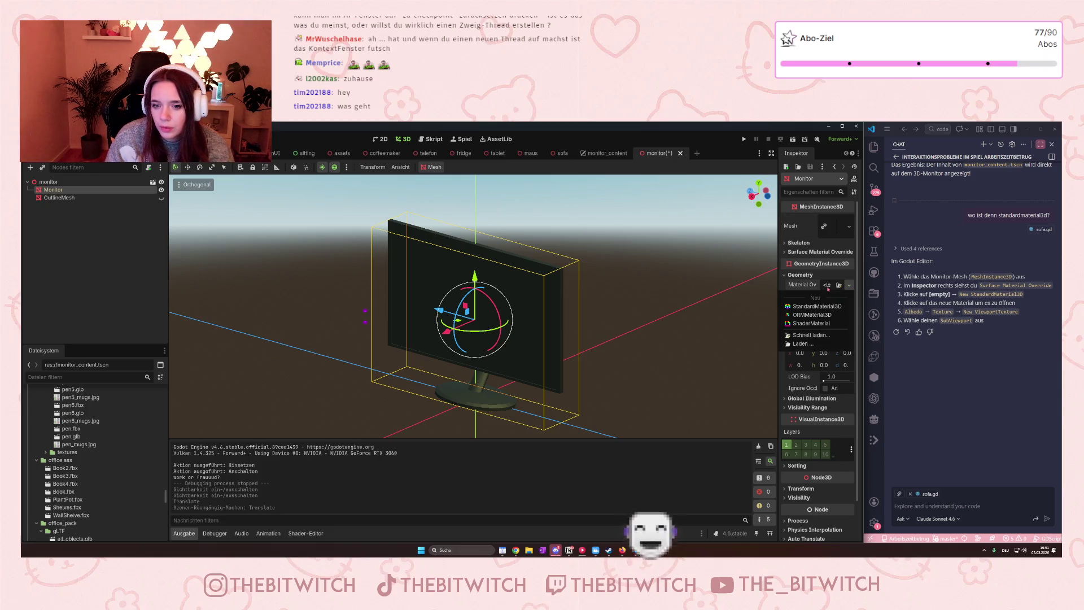
click(834, 309)
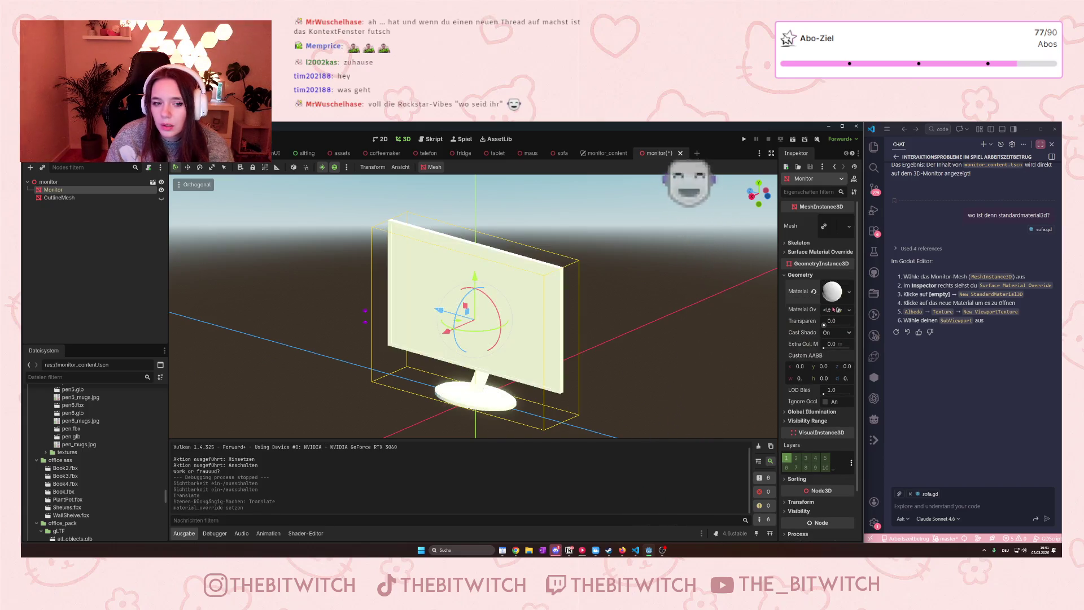
mouse_move(649, 350)
mouse_down()
mouse_move(688, 351)
mouse_move(675, 347)
mouse_up()
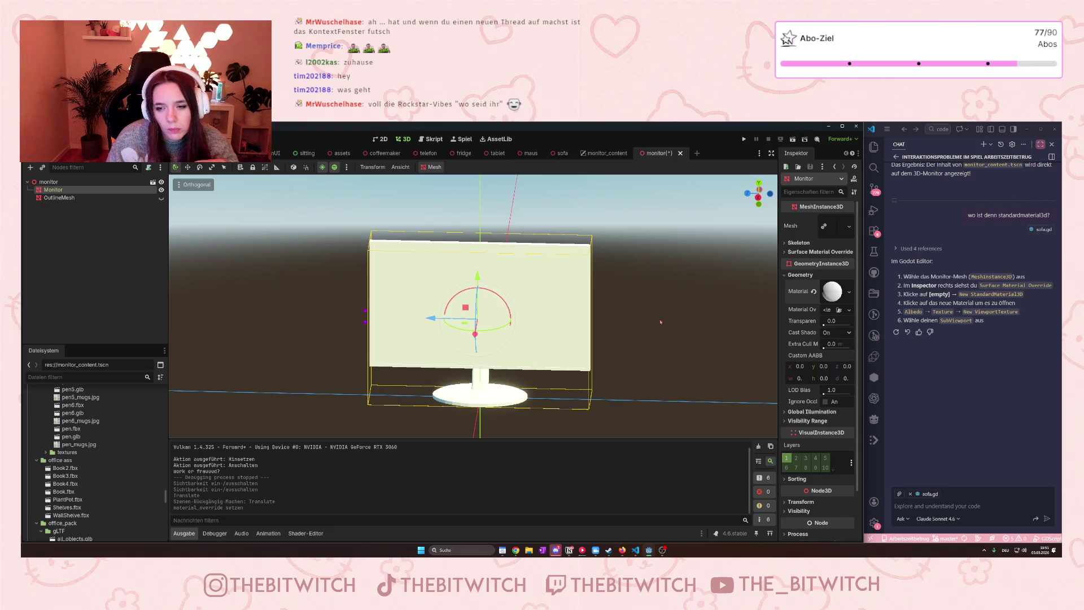
key(ctrl+z)
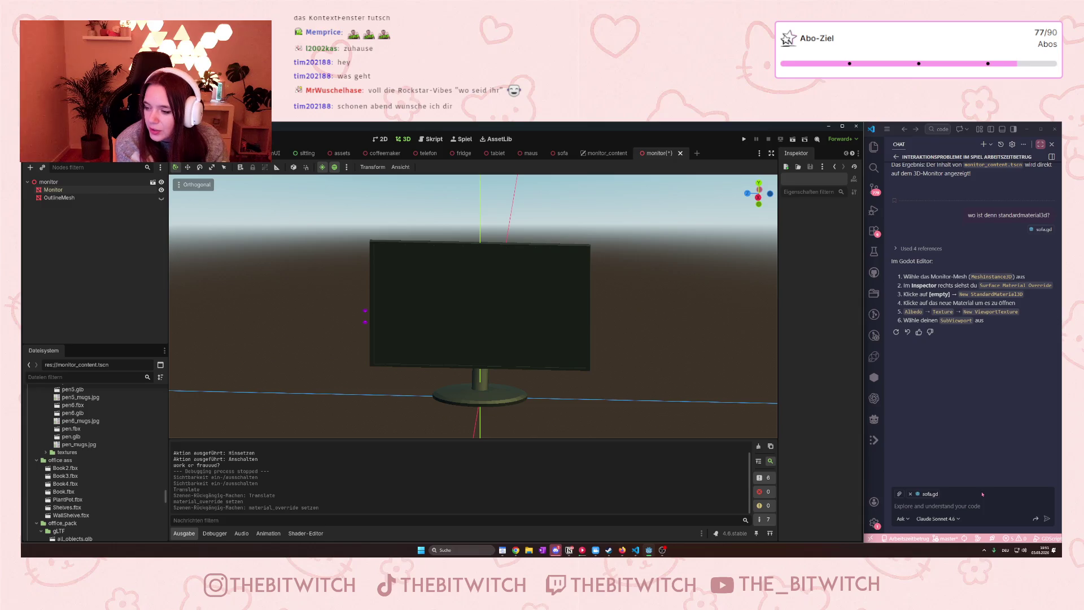
click(971, 508)
text(der mo)
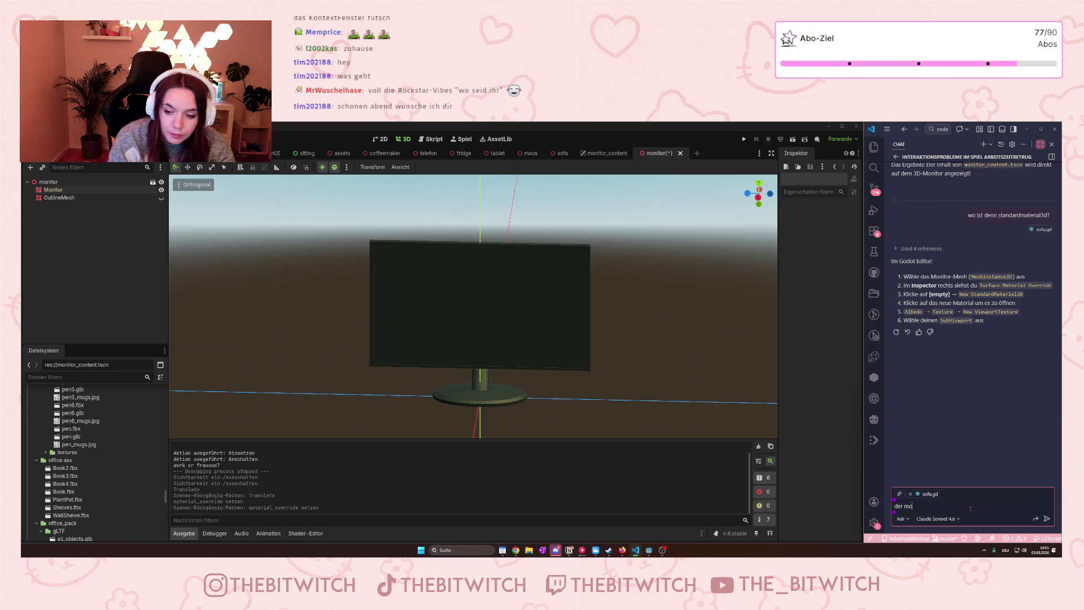
text(nitor hat leide)
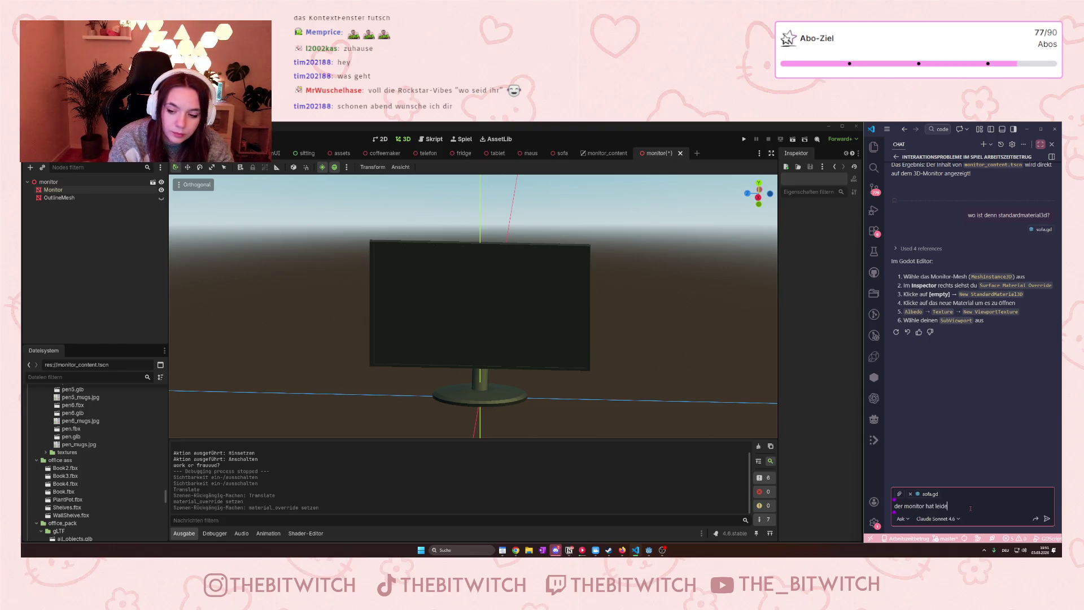
text(r nur ein)
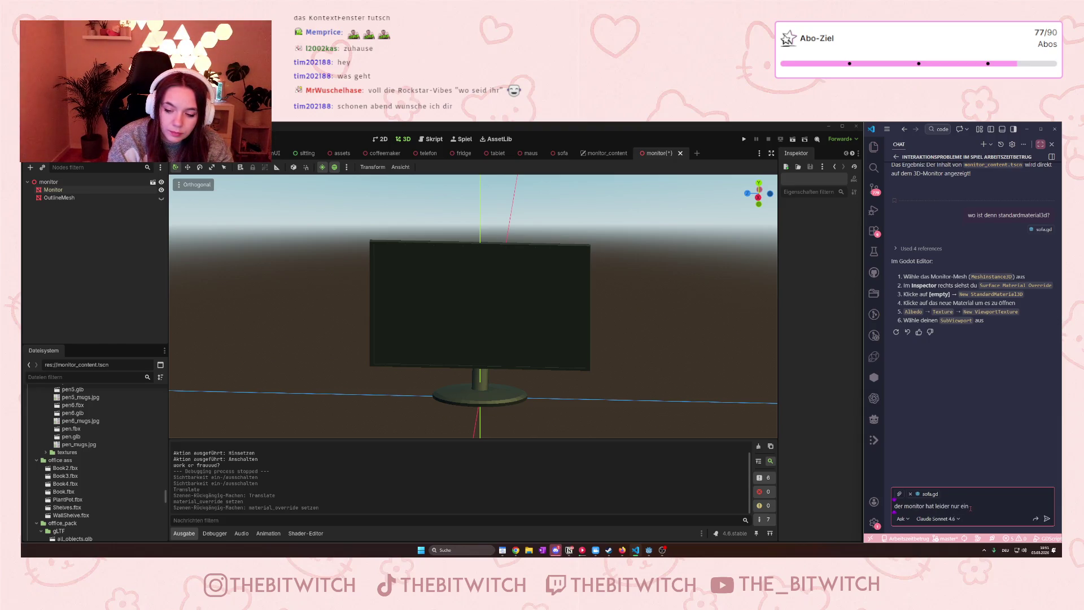
text( material)
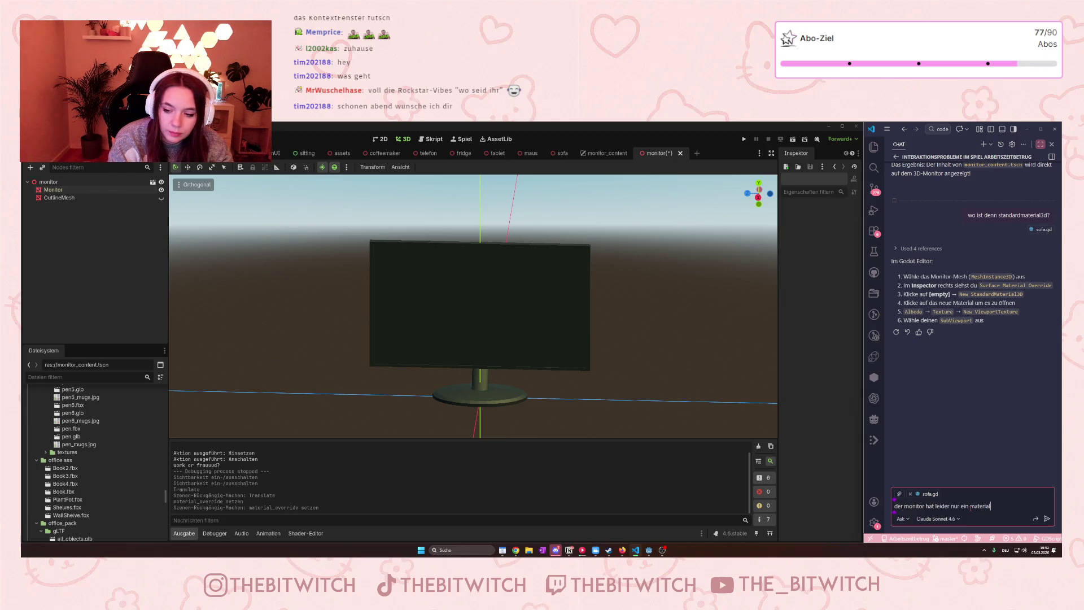
text( übe)
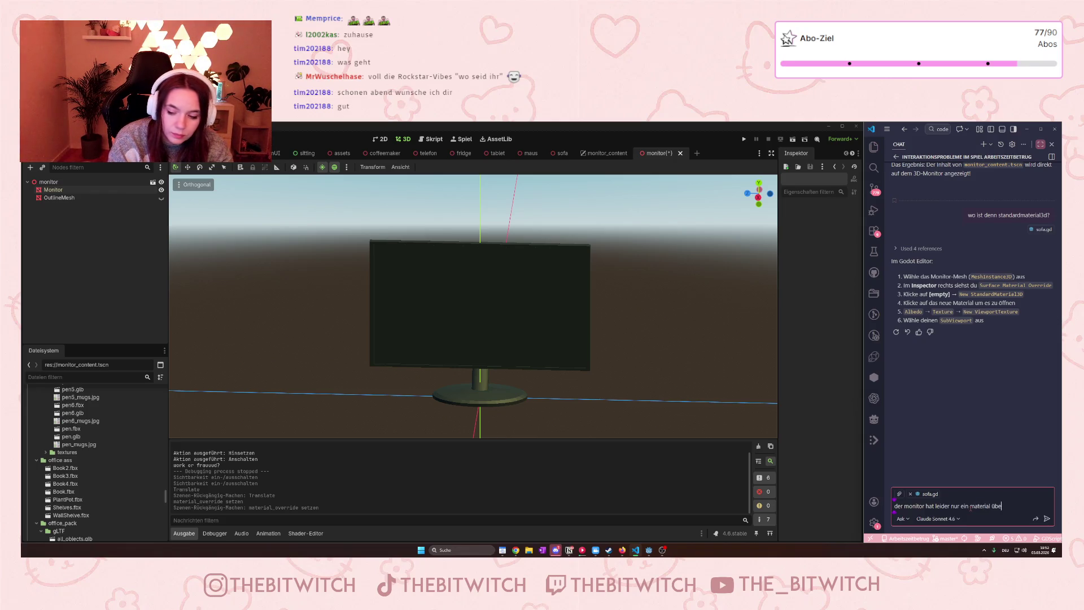
text(r das ge)
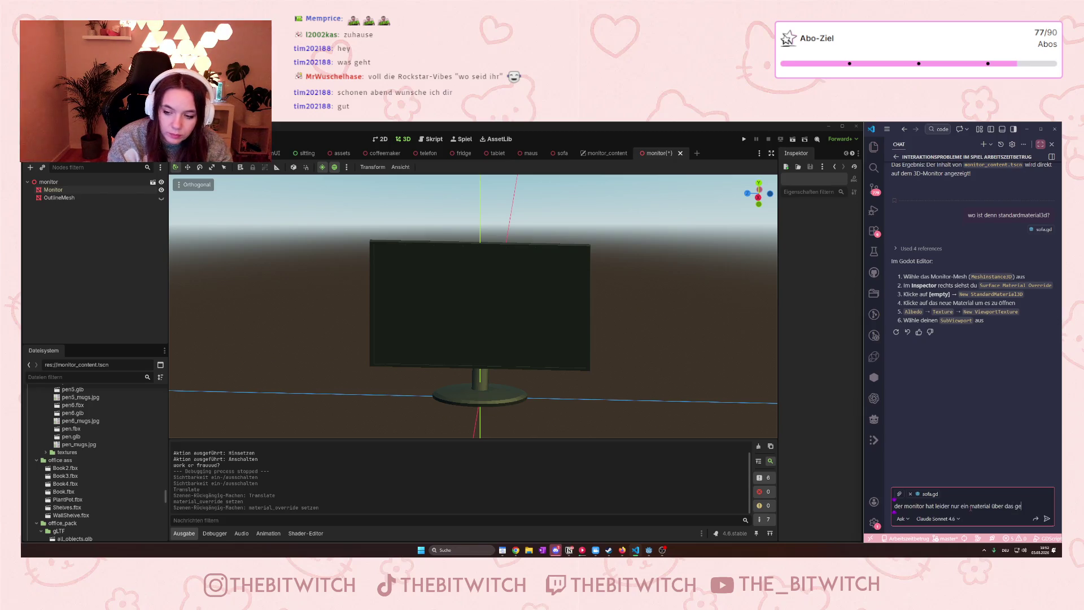
text(samte objekt.)
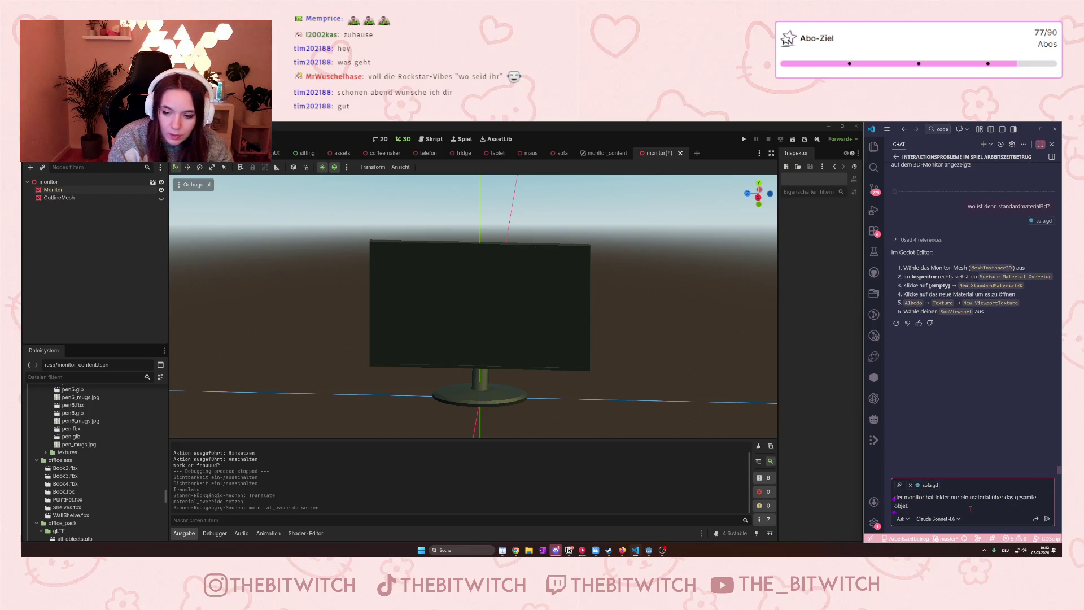
text( gibt es e)
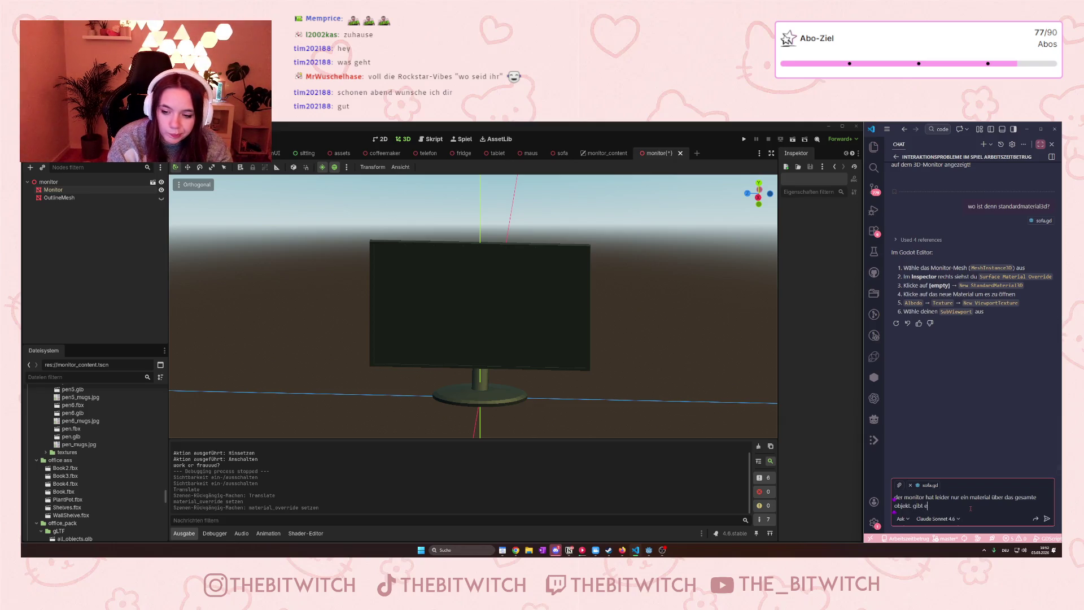
text(ine andere)
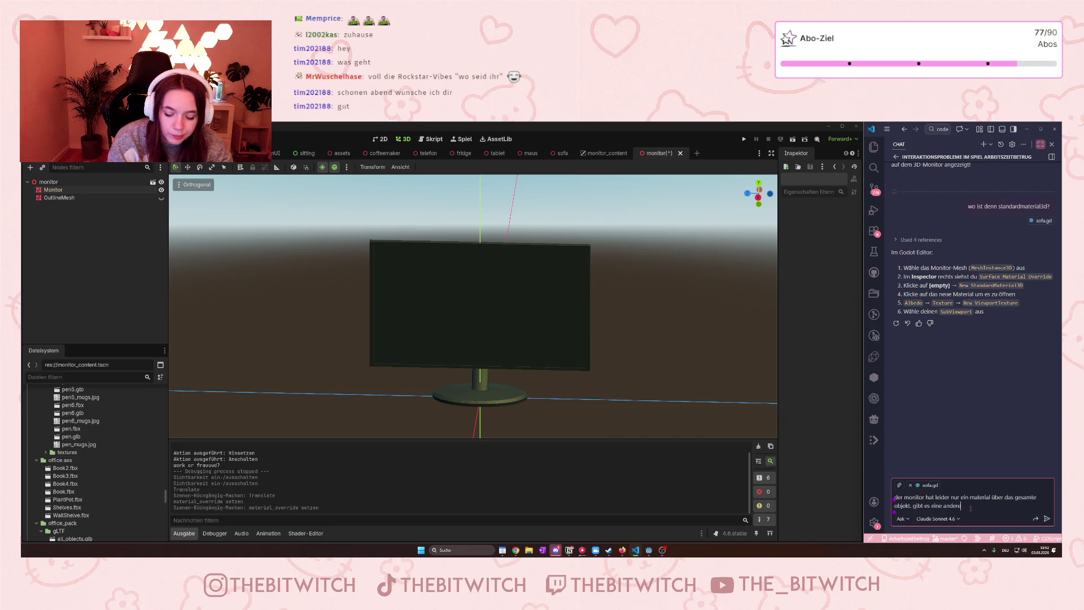
text( möglichkeit?)
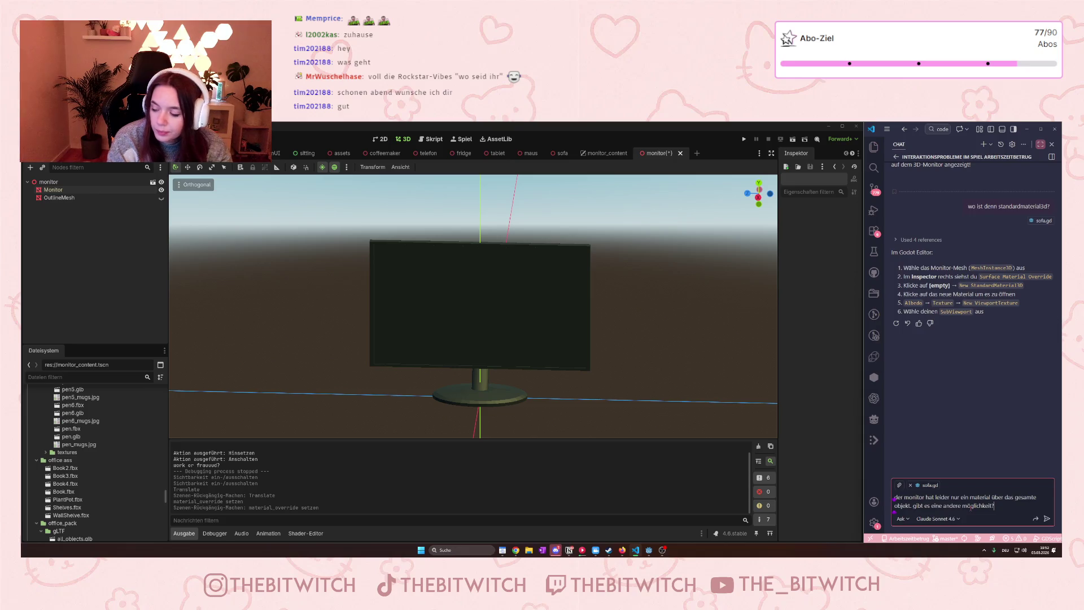
key(Return)
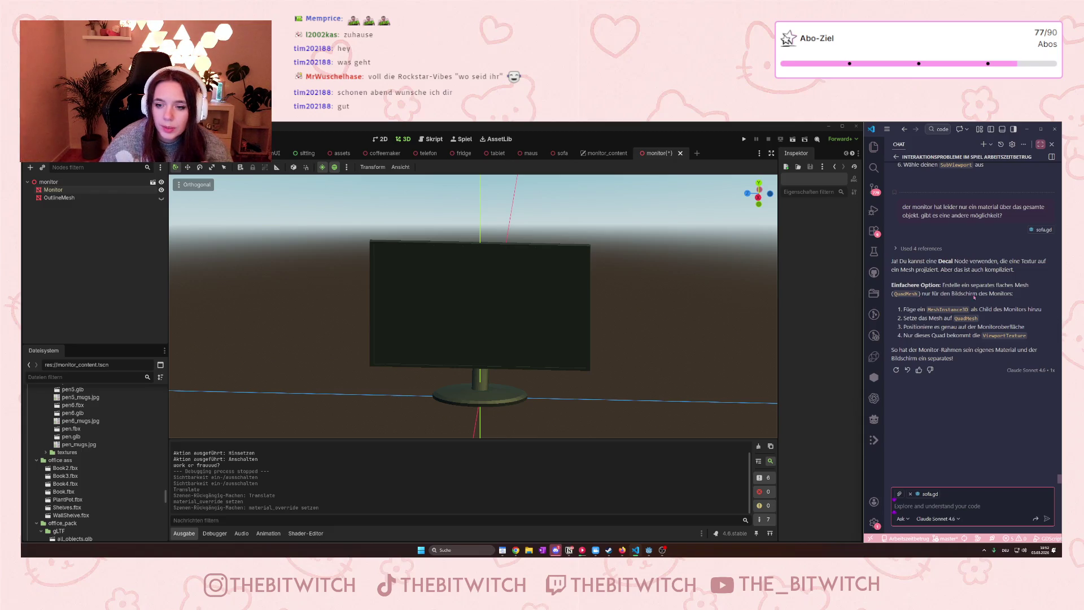
click(57, 181)
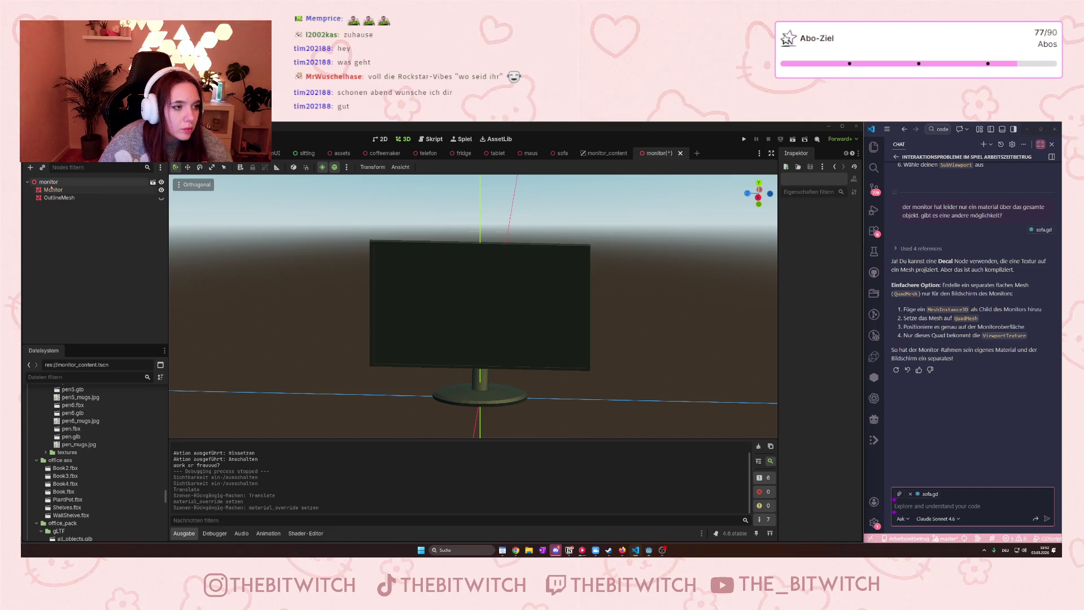
Add a MeshInstance3D child node under the monitor root.
right_click(60, 182)
click(87, 193)
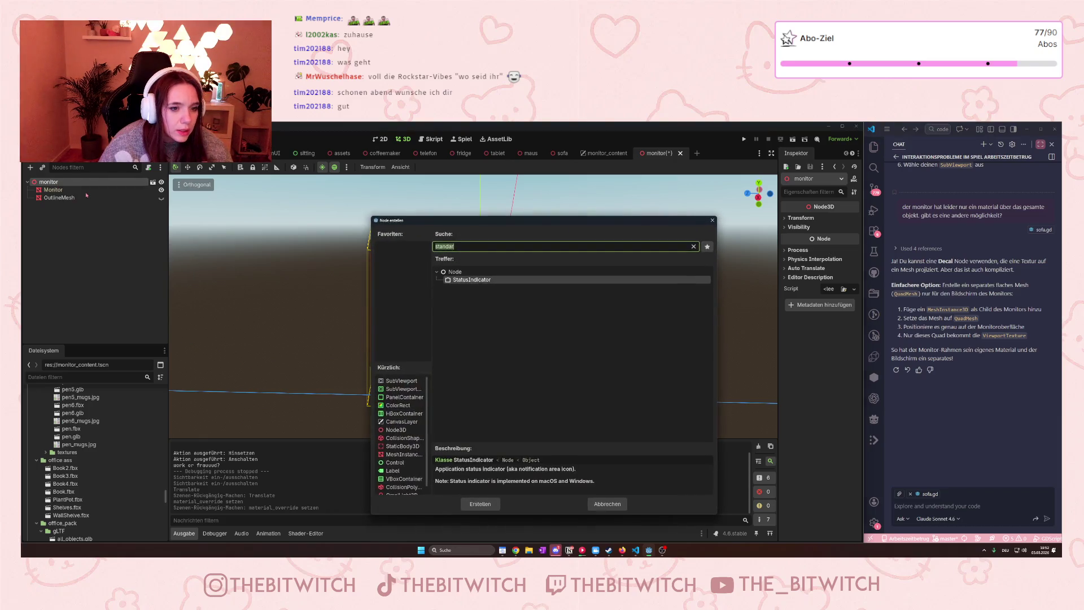
text(m)
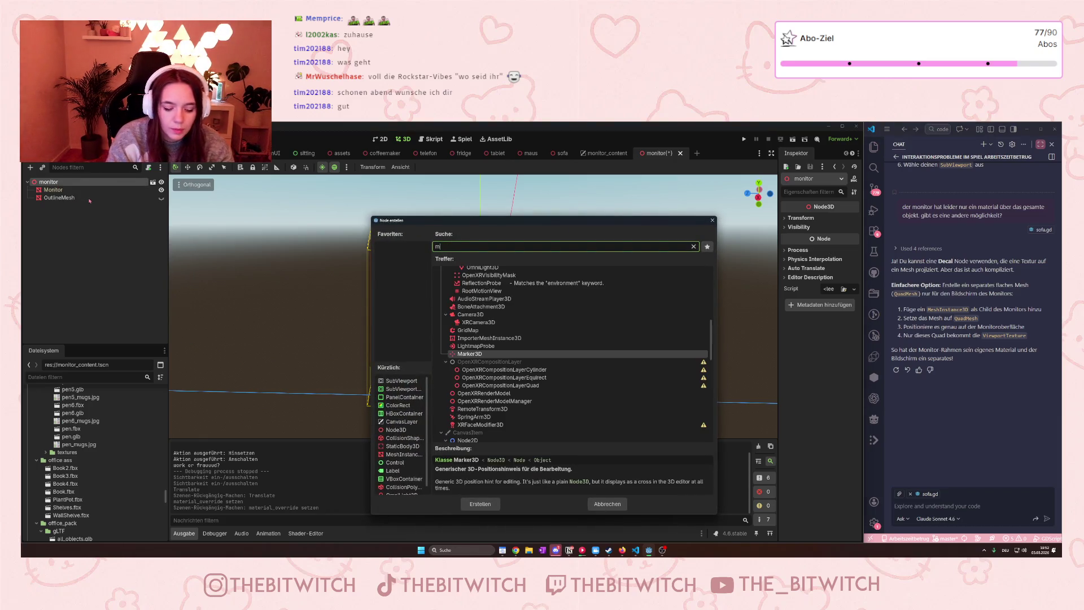
text(esh)
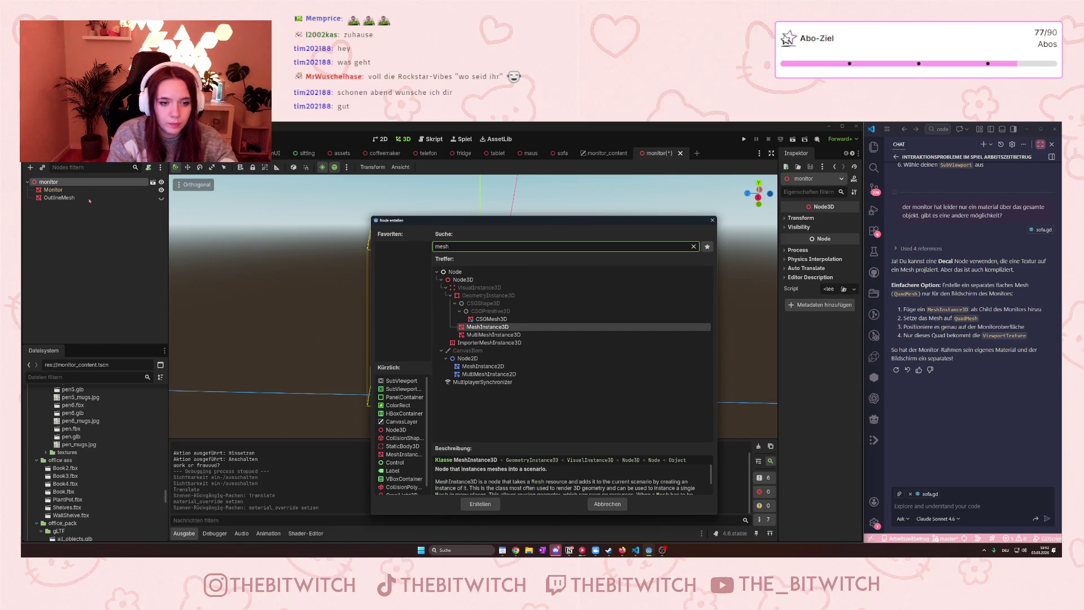
click(518, 469)
click(492, 505)
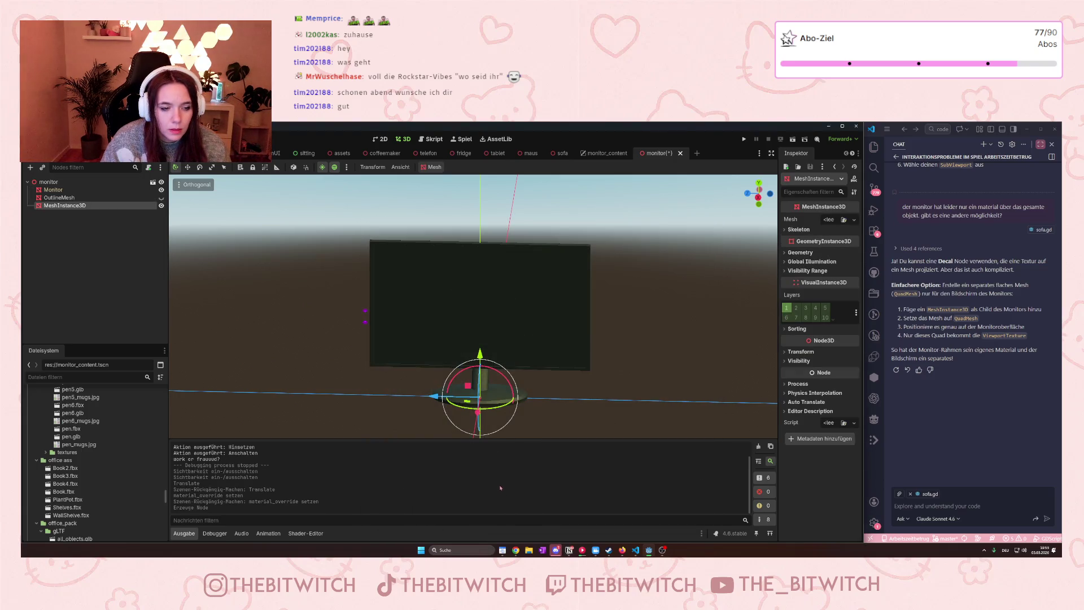
Angle the view on the monitor and list the mesh types for the new node.
scroll(500, 339, up, 3)
scroll(505, 329, down, 2)
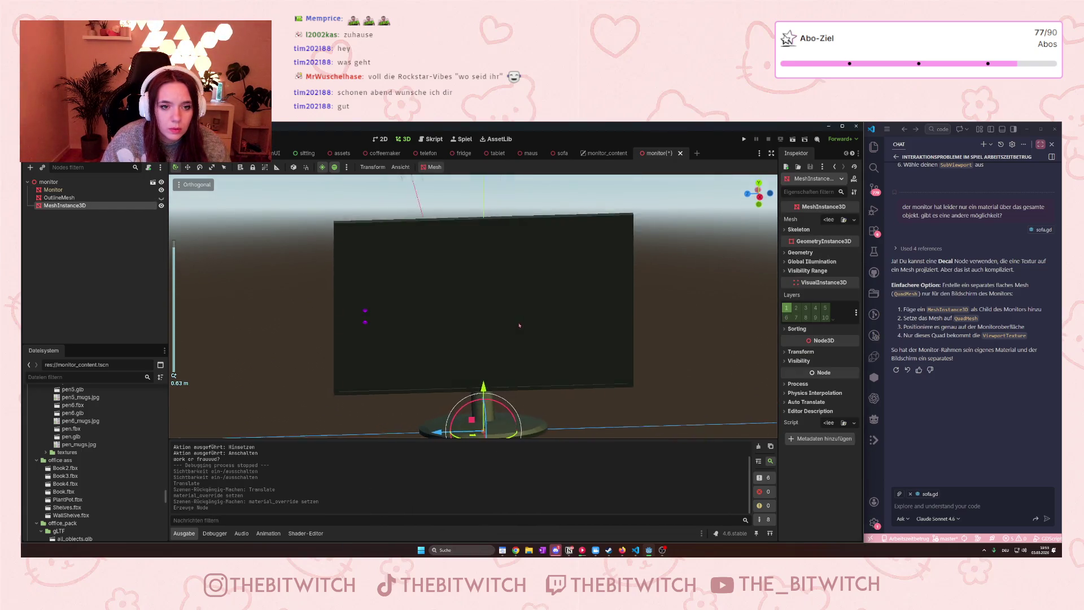
drag(505, 328, 525, 316)
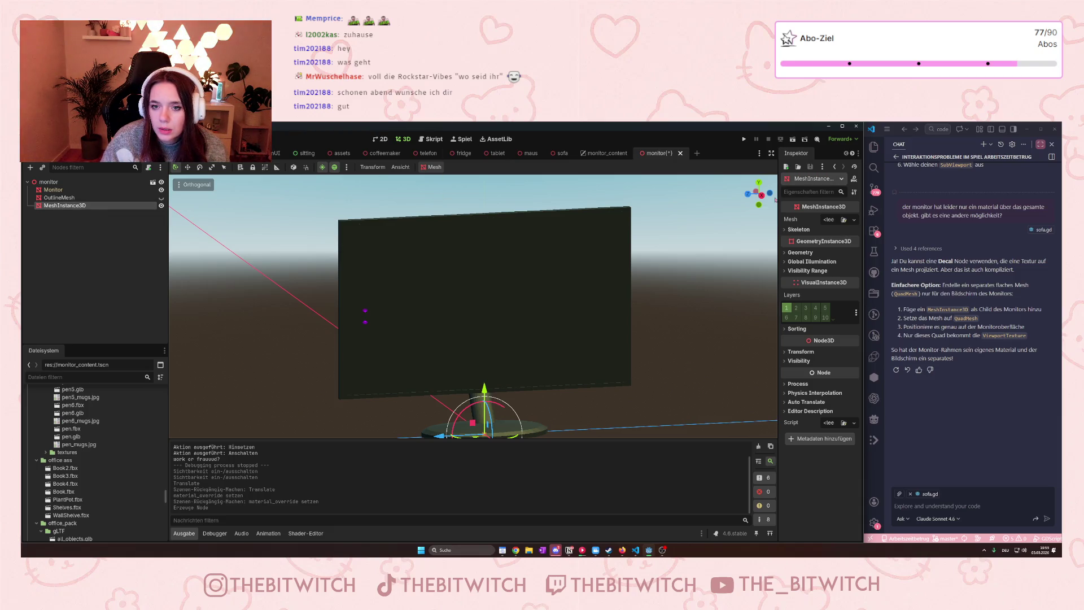
click(830, 220)
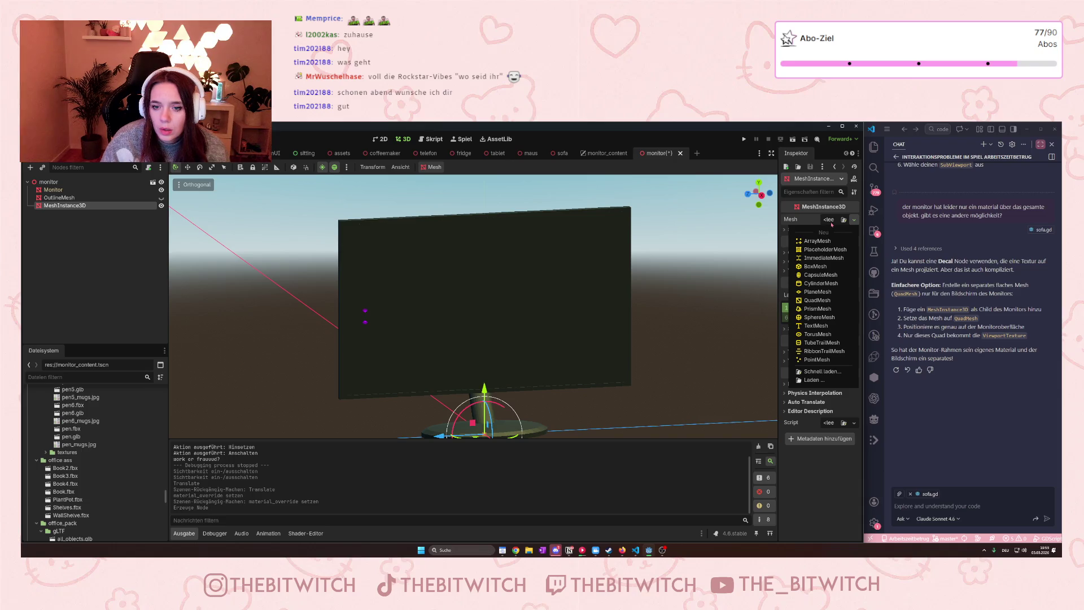
Give the MeshInstance3D a new QuadMesh and frame it, undoing a stray transform edit.
click(798, 300)
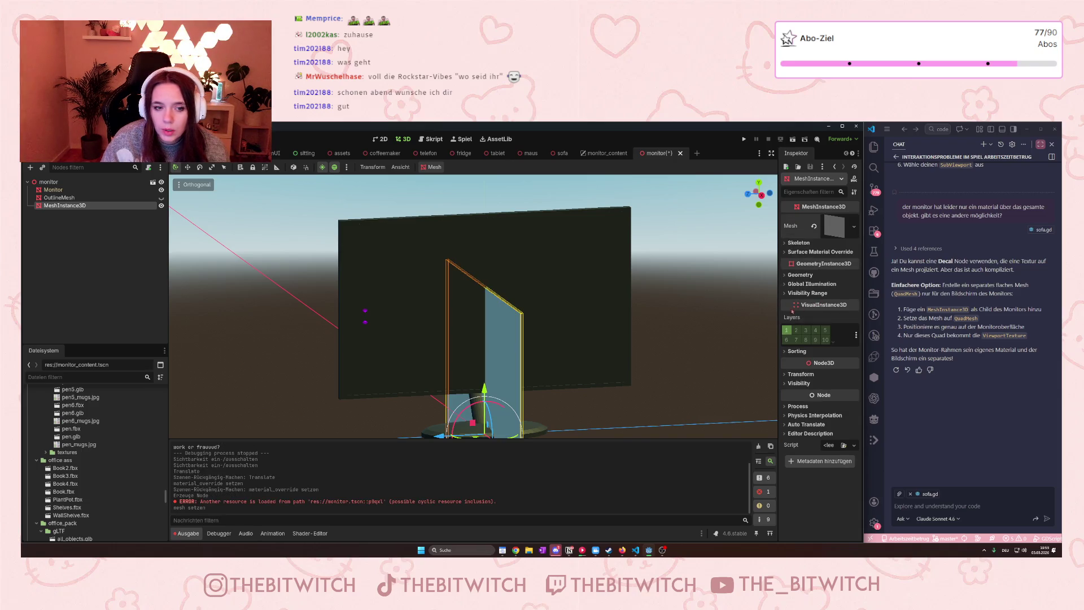
key(f)
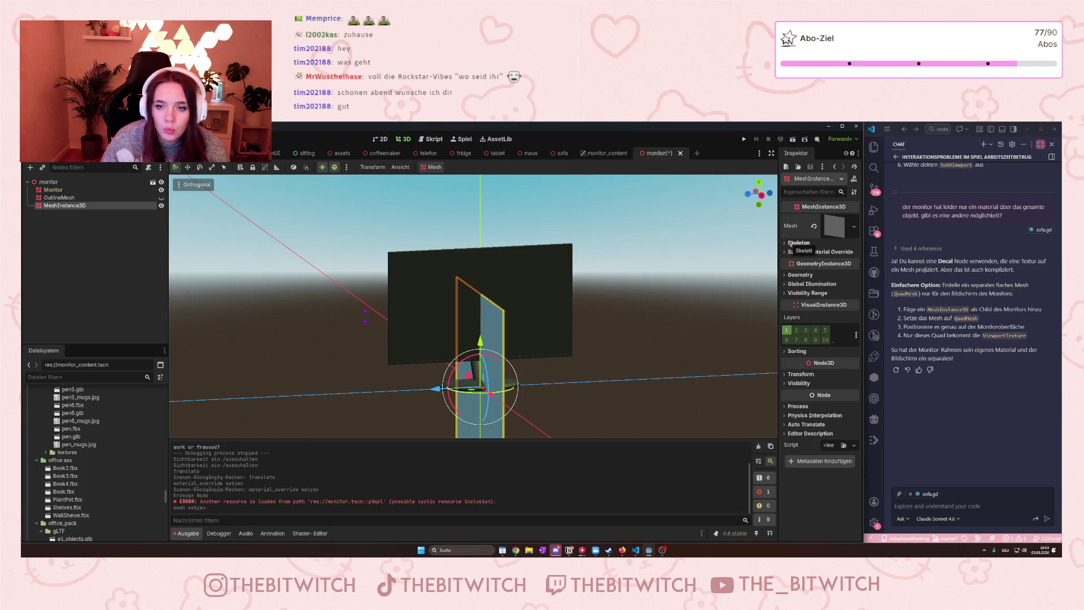
click(797, 374)
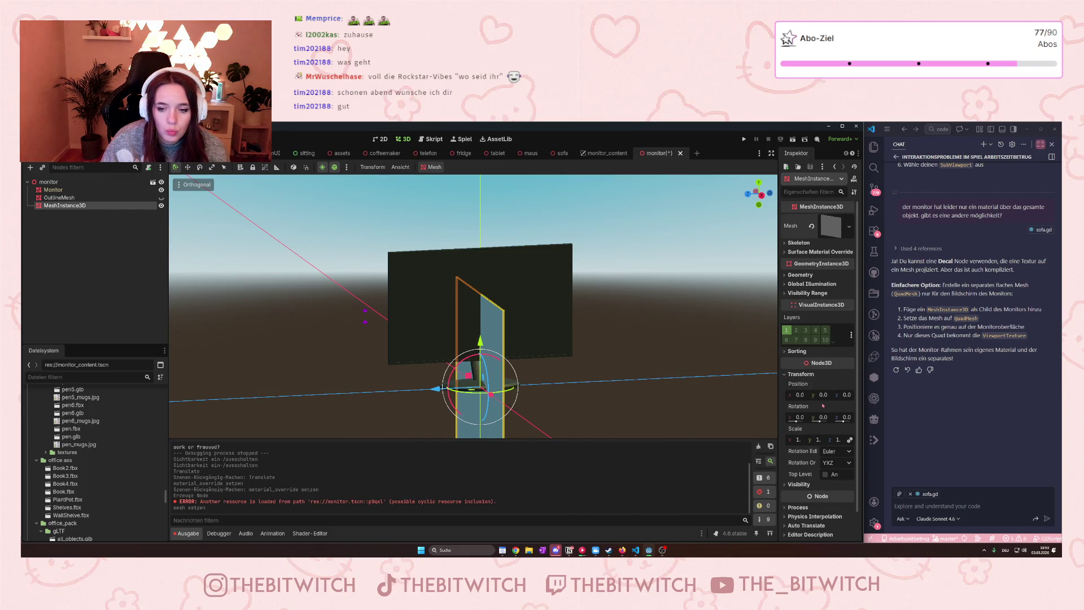
text(90)
key(Return)
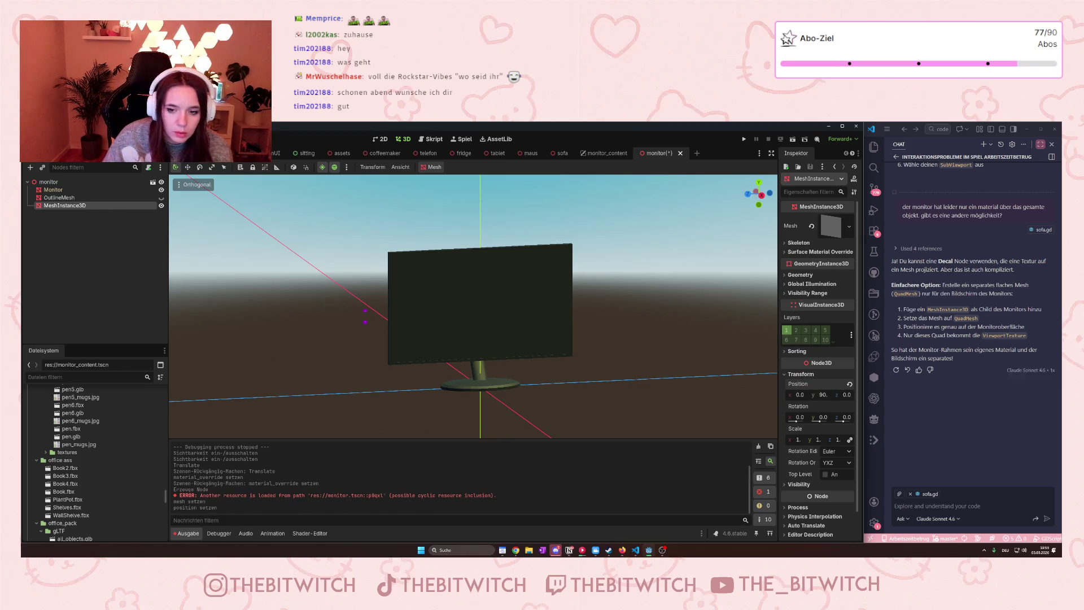
scroll(497, 369, down, 10)
scroll(497, 369, up, 15)
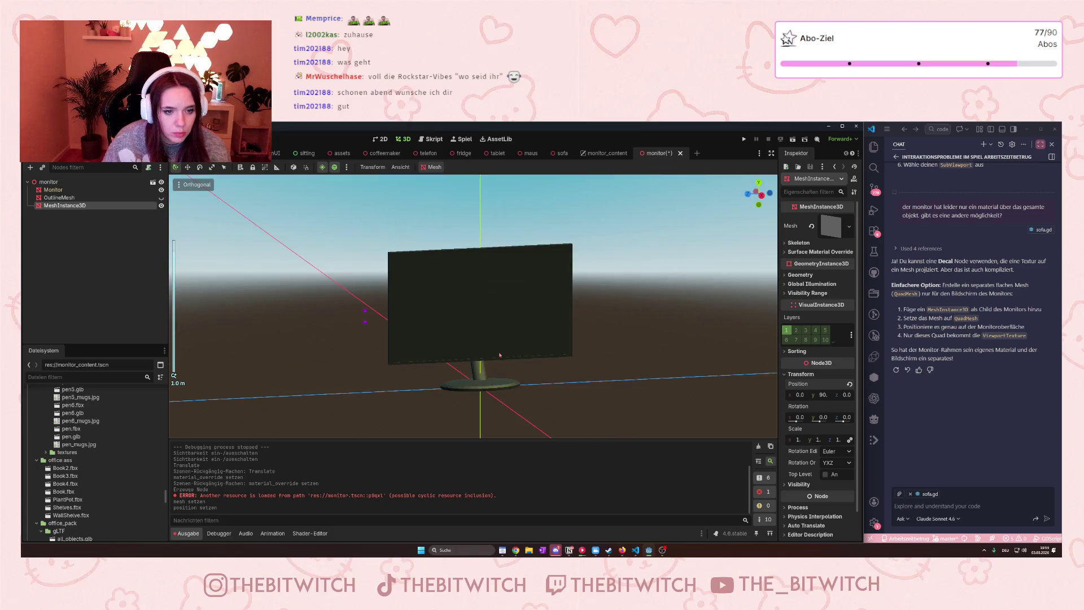
scroll(498, 360, down, 3)
key(ctrl+z)
key(ctrl+z)
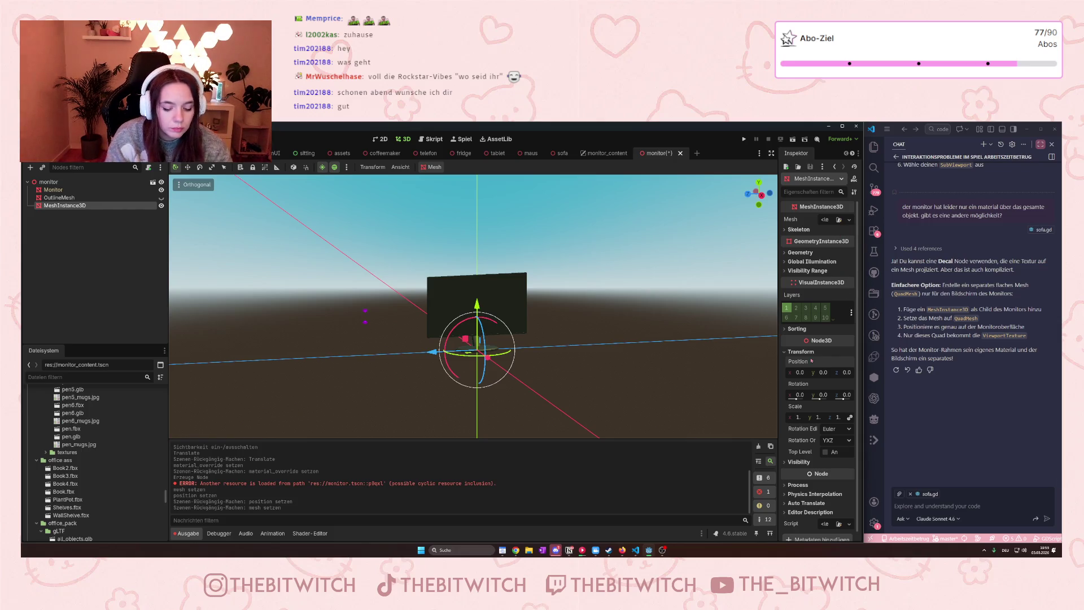
key(ctrl+shift+z)
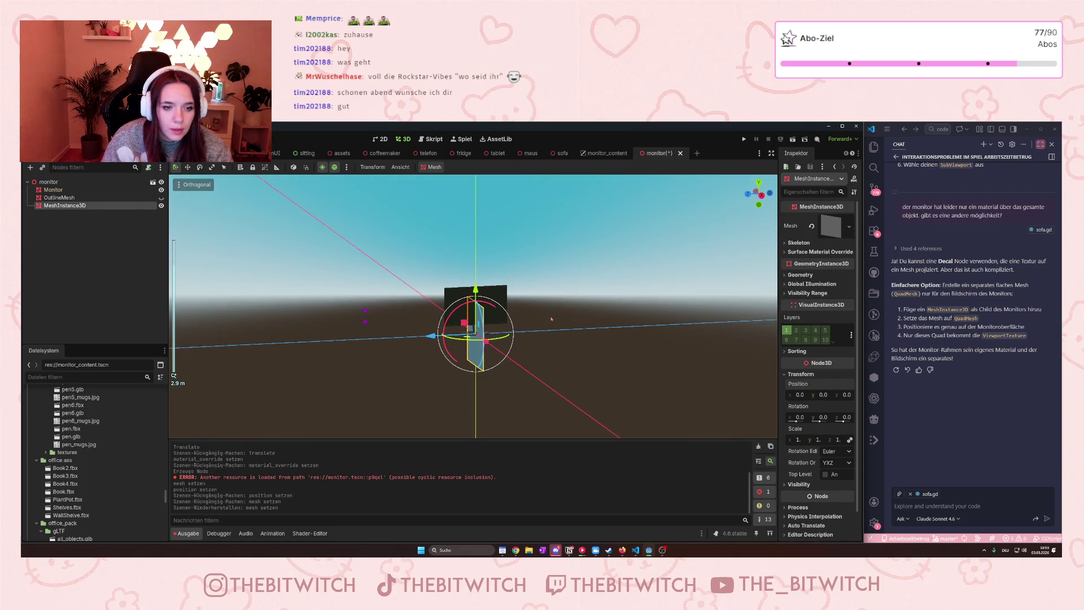
scroll(564, 354, up, 5)
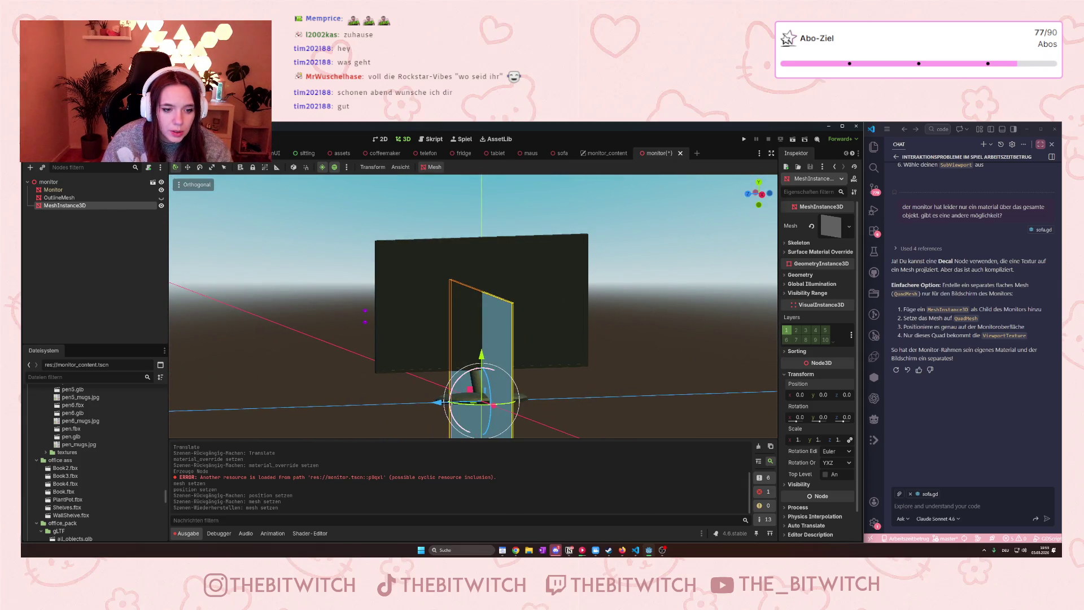
Rotate the quad 90° on Y and raise it to y 0.3, checking from the side view.
drag(481, 402, 484, 406)
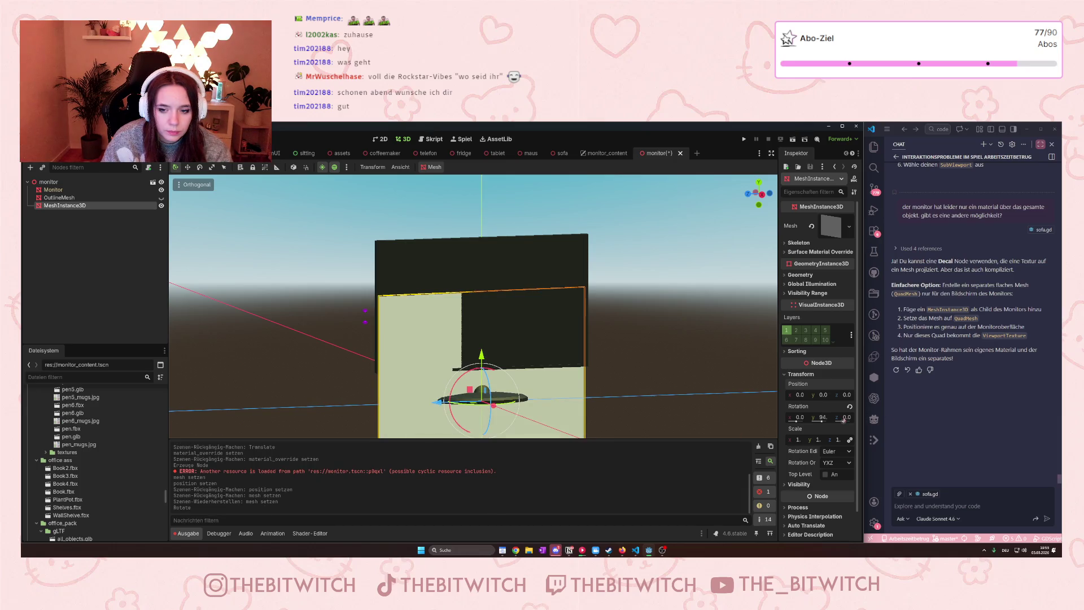
click(822, 417)
text(90)
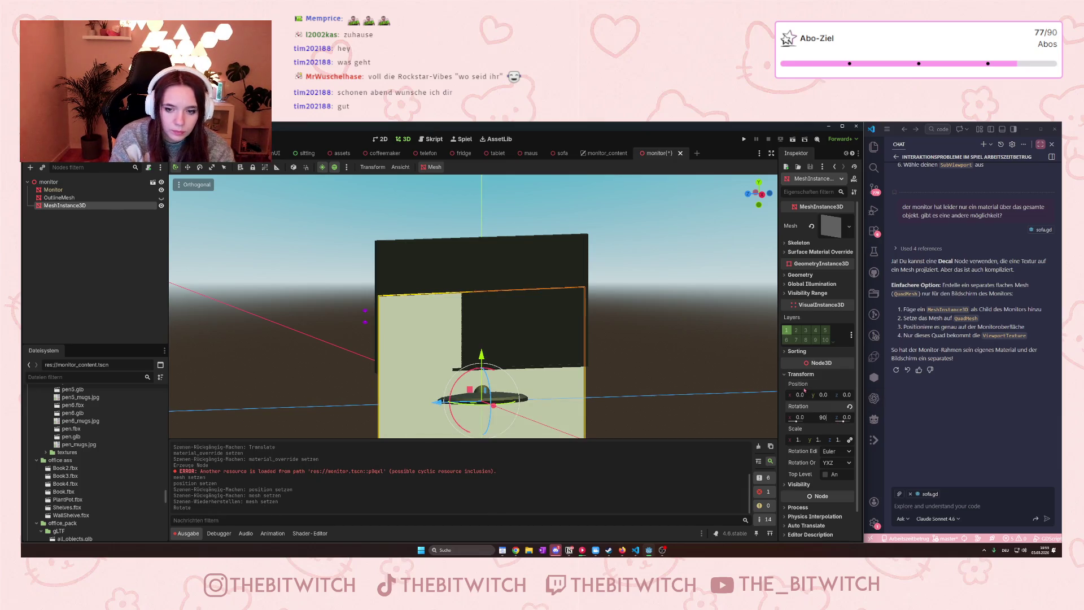
key(Return)
mouse_move(481, 354)
mouse_down()
mouse_move(481, 285)
mouse_move(626, 353)
mouse_move(542, 347)
mouse_up()
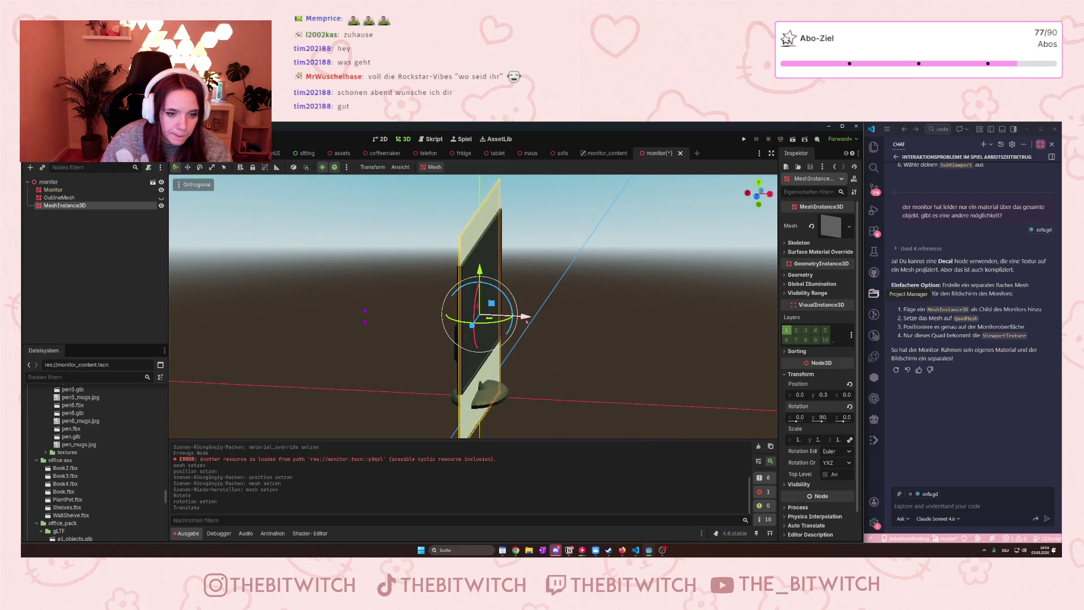
drag(527, 321, 527, 319)
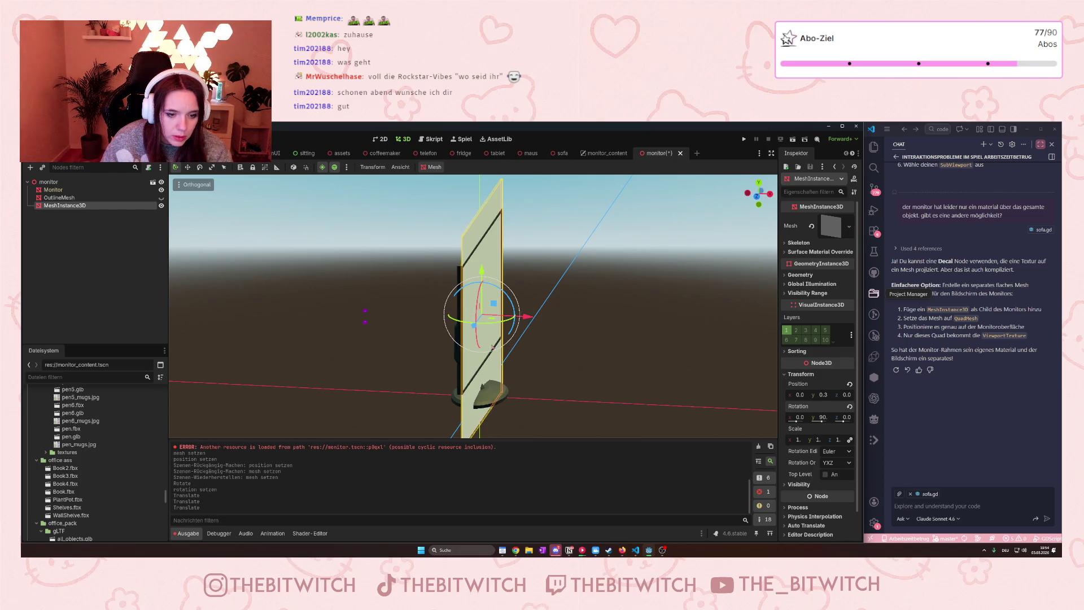
key(KP_3)
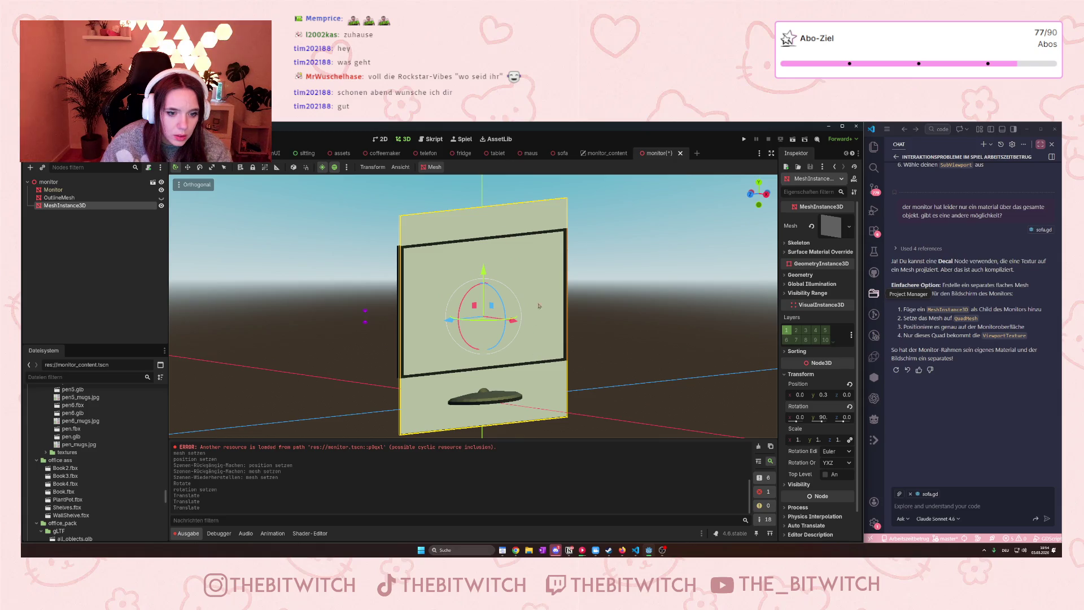
Reselect the quad and try a scale value of 1, then undo that edit.
click(629, 405)
click(547, 388)
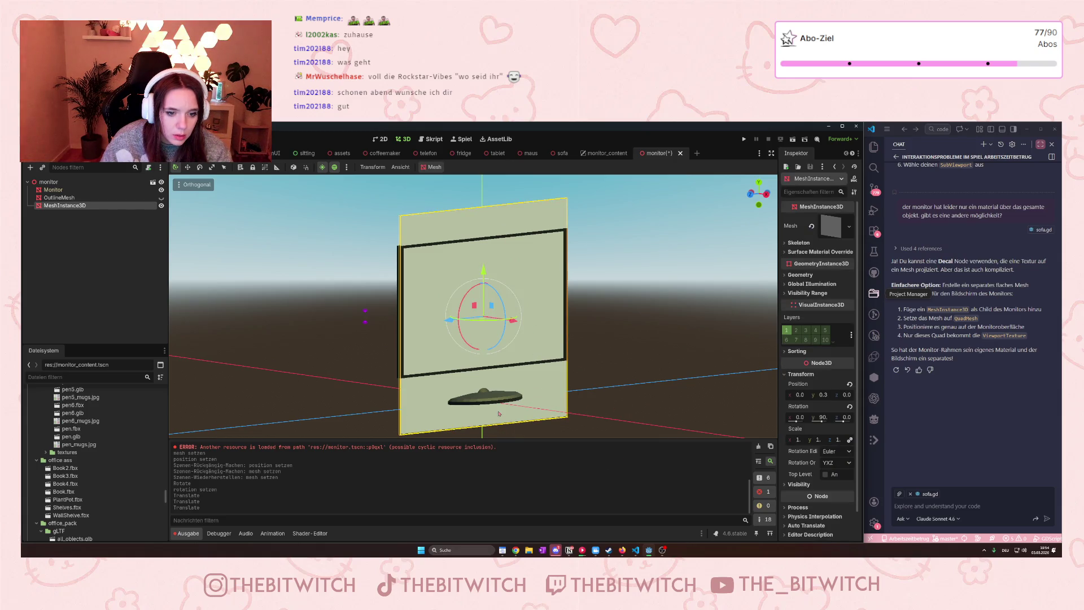
scroll(499, 414, down, 5)
scroll(503, 395, up, 6)
scroll(507, 382, down, 2)
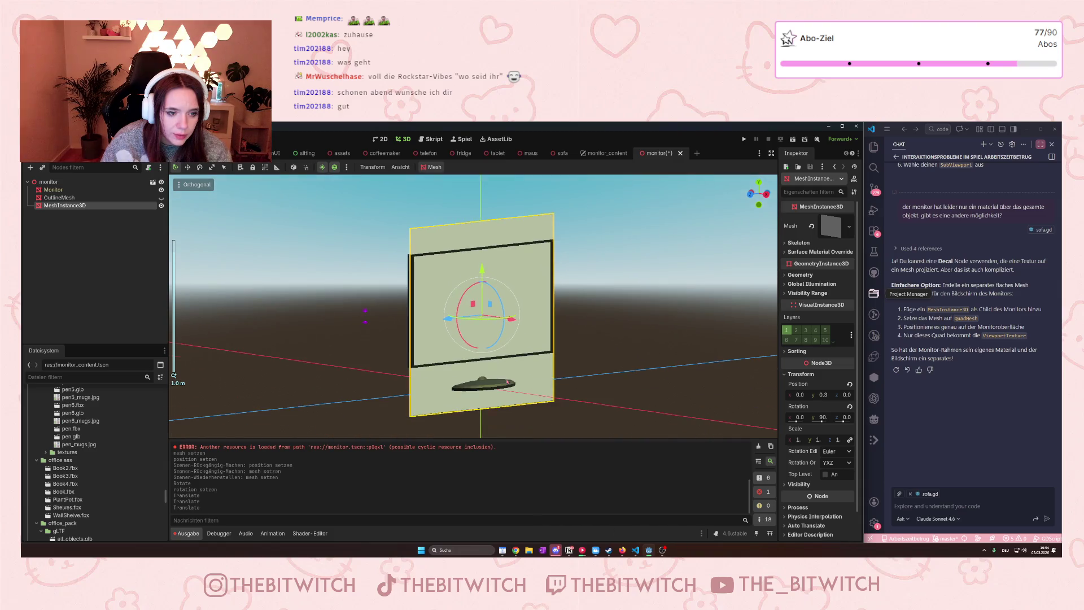
scroll(508, 382, up, 3)
scroll(815, 443, down, 1)
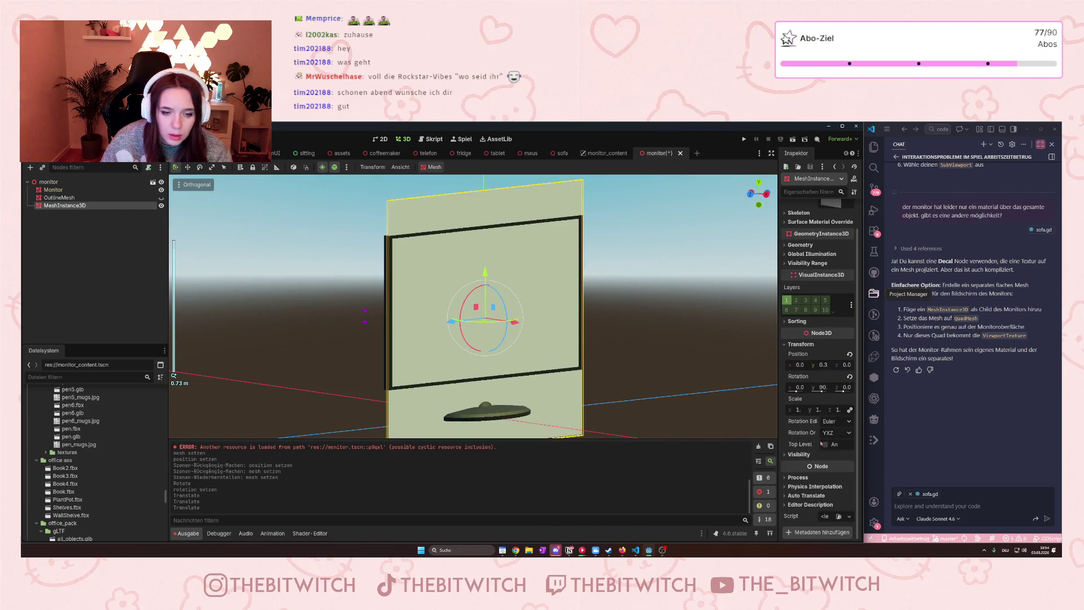
scroll(573, 399, down, 2)
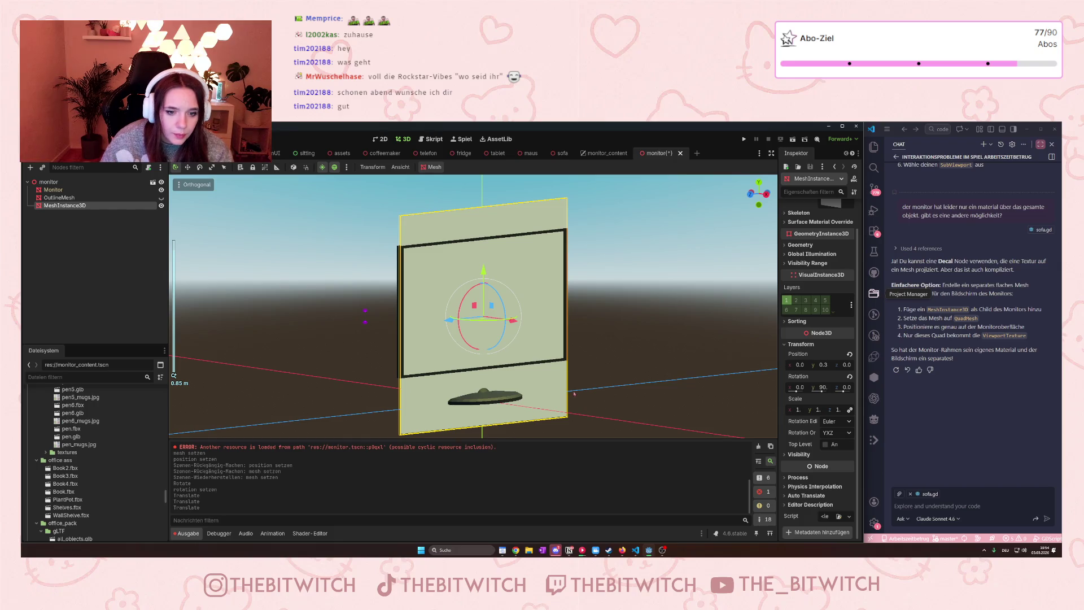
scroll(573, 399, up, 3)
scroll(526, 367, down, 4)
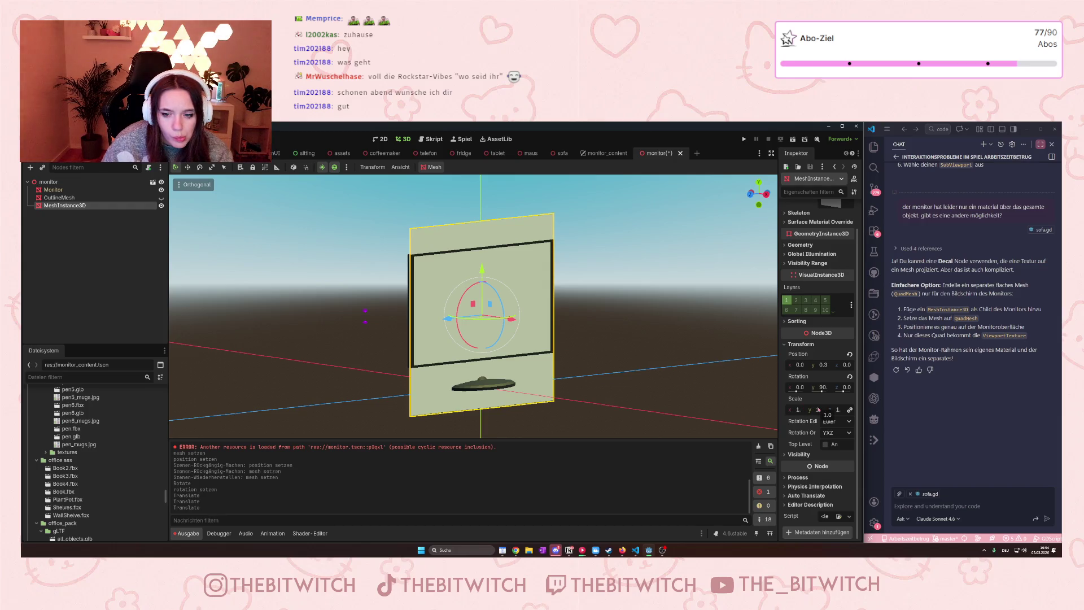
drag(818, 410, 823, 411)
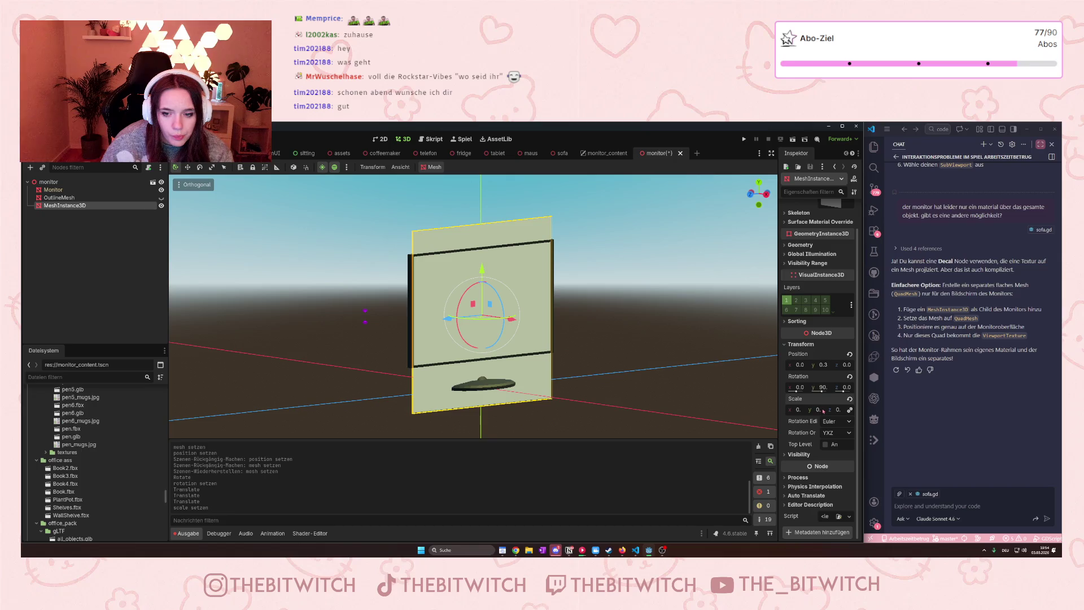
click(819, 410)
text(1)
key(Return)
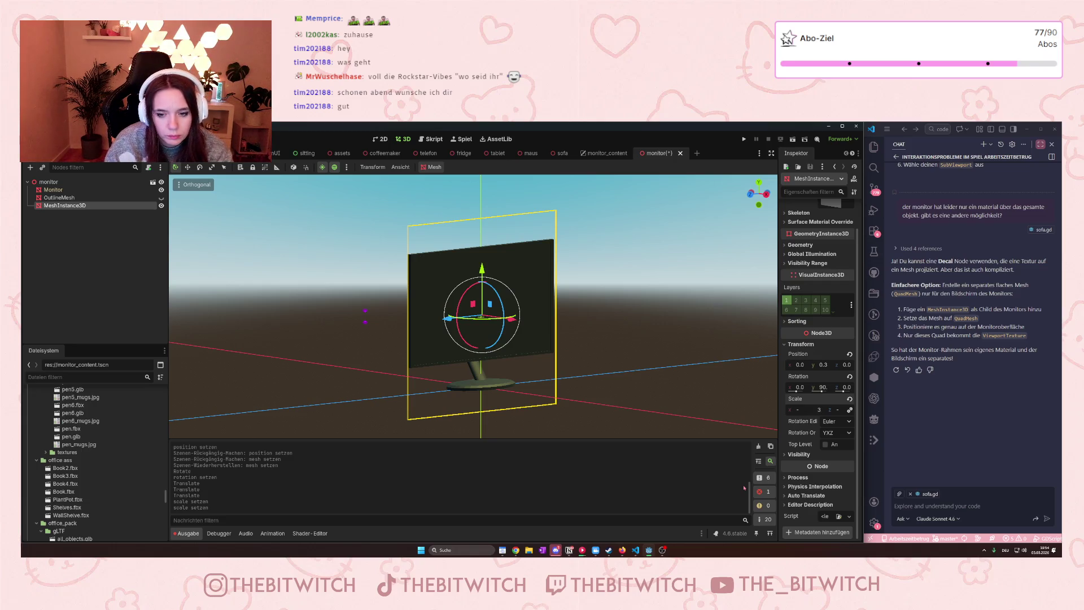
key(Return)
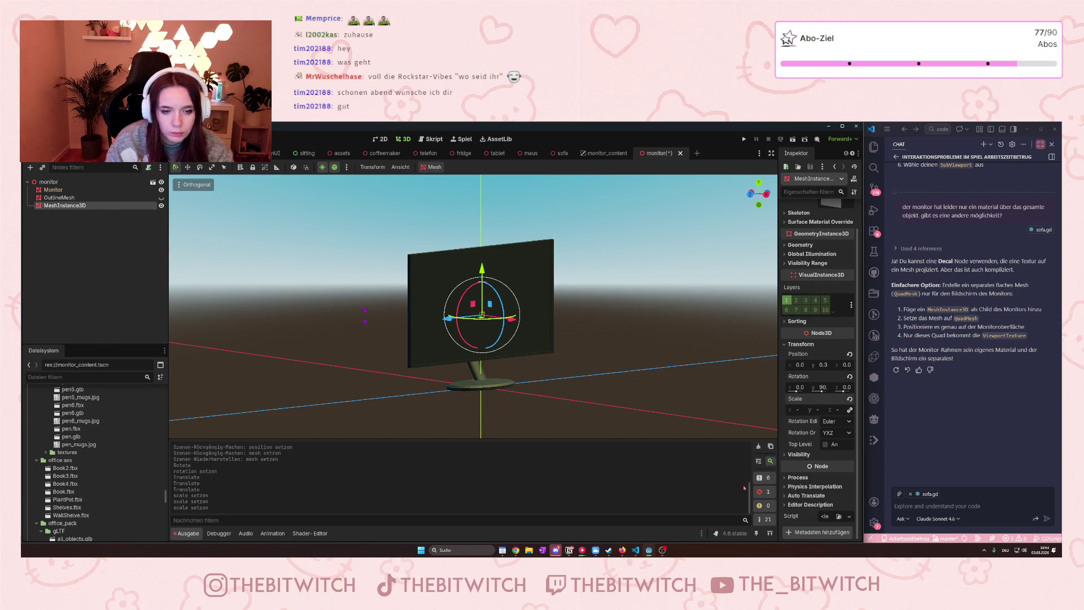
key(ctrl+z)
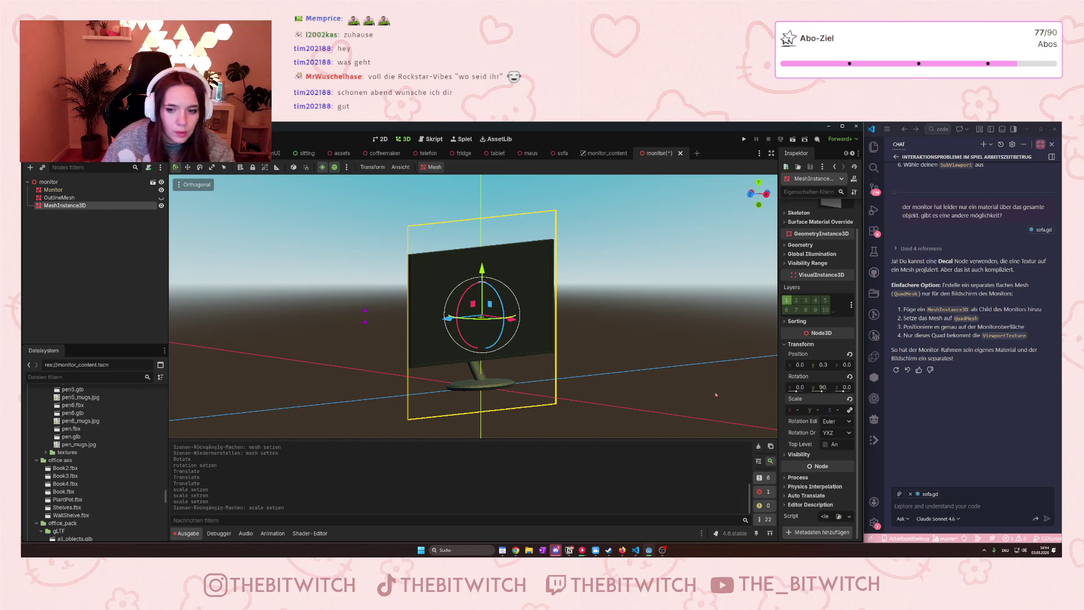
Set the quad's z scale to 1 after trying a smaller value.
click(825, 411)
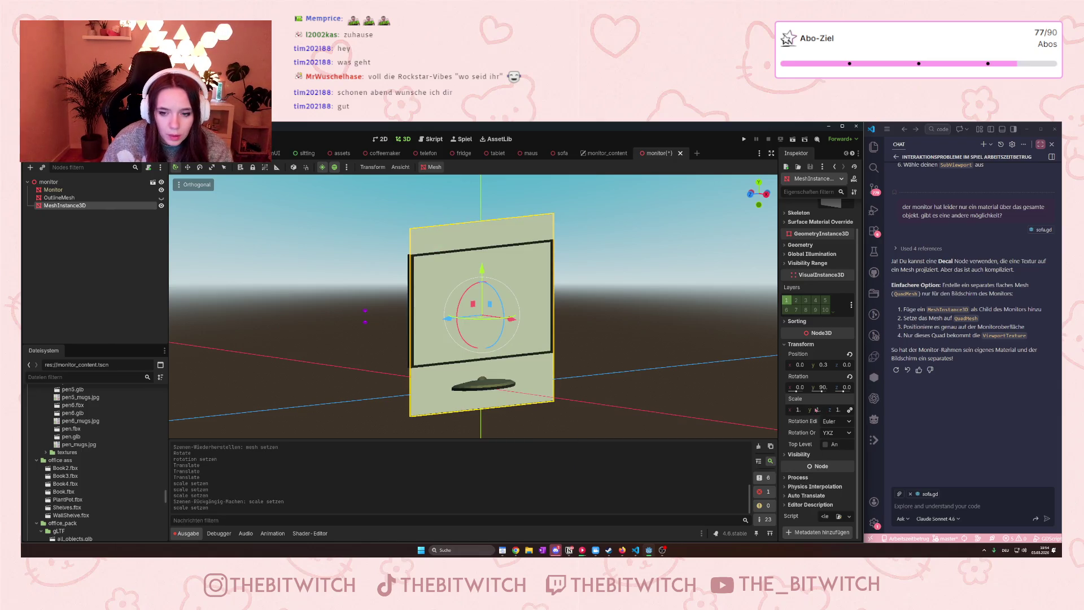
text(0.)
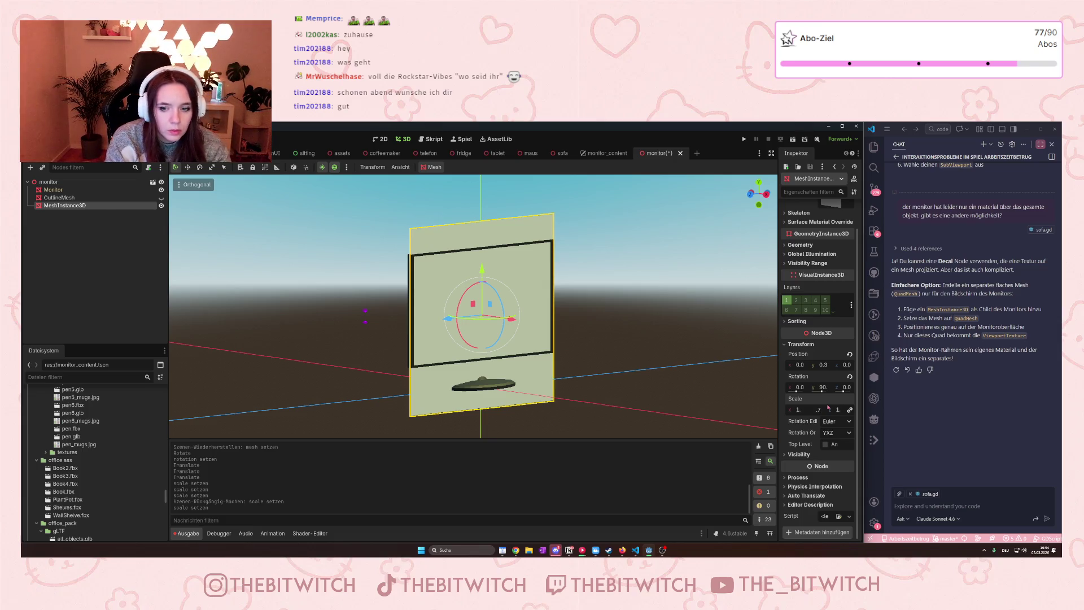
click(851, 412)
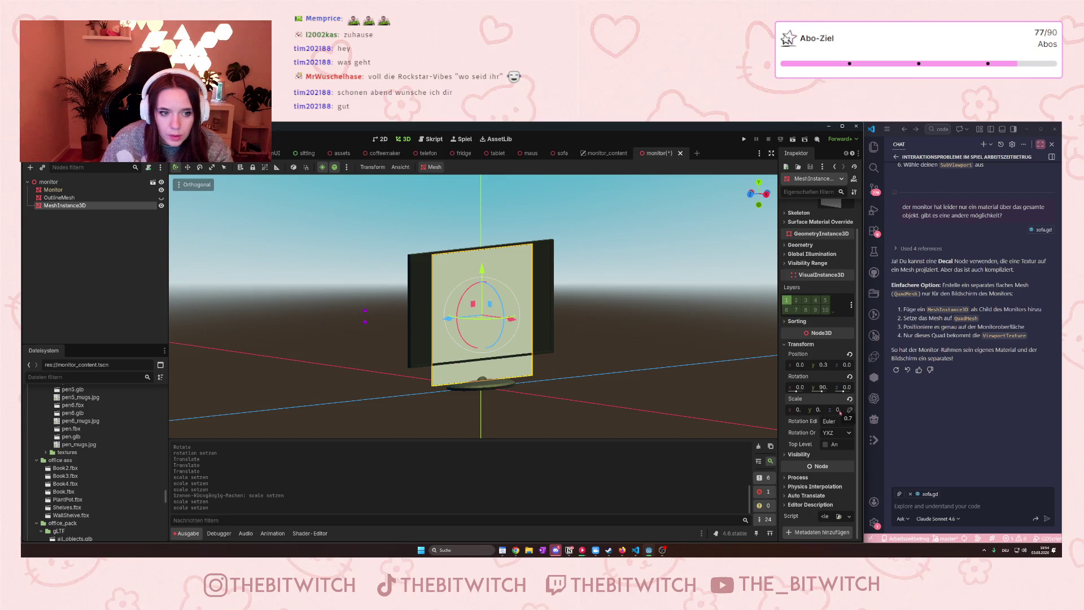
click(839, 410)
text(0.)
key(Return)
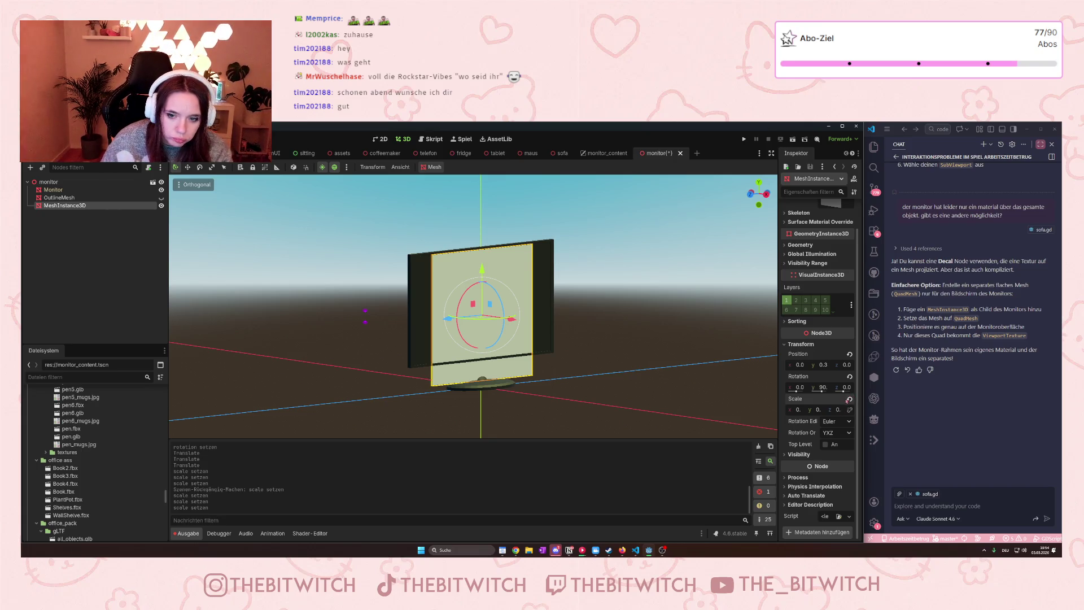
click(838, 410)
text(1)
key(Return)
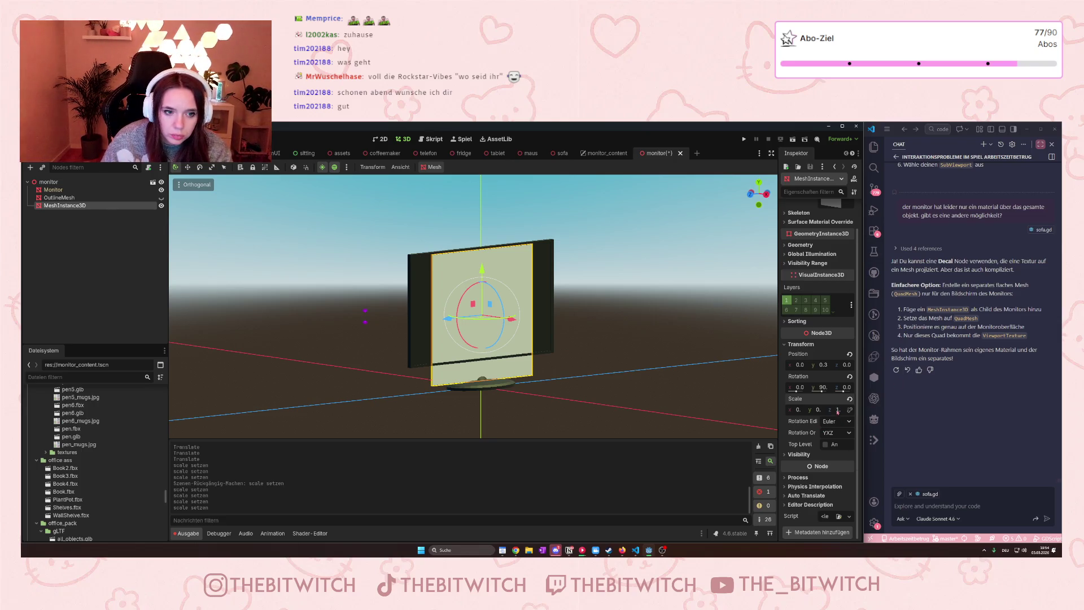
Set the quad's x scale to 1 so it spans the monitor's full width.
mouse_move(587, 375)
mouse_down()
mouse_move(633, 377)
mouse_move(556, 381)
mouse_up()
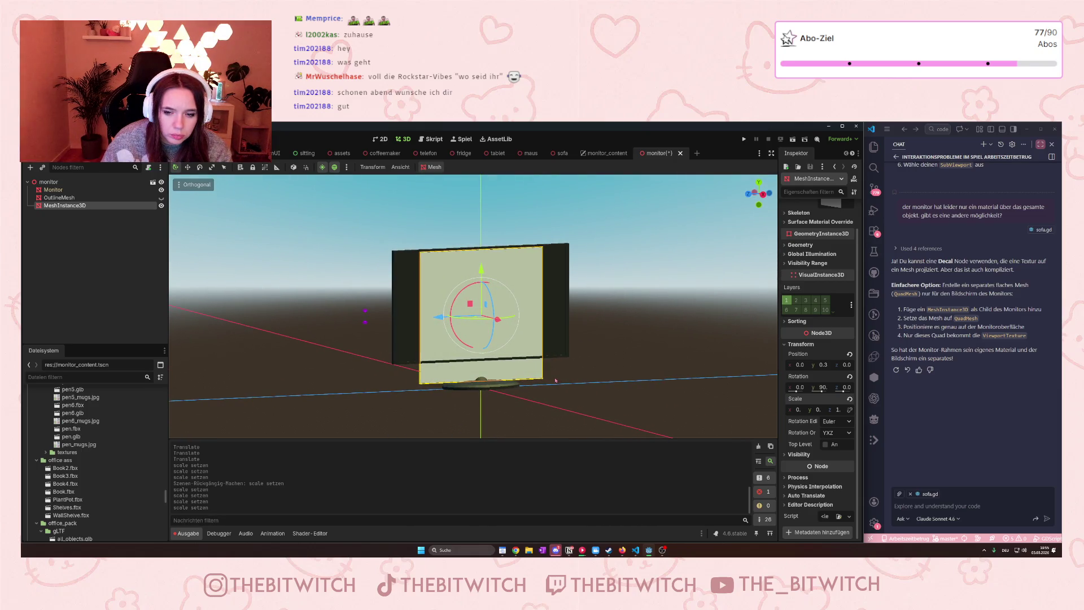
click(798, 409)
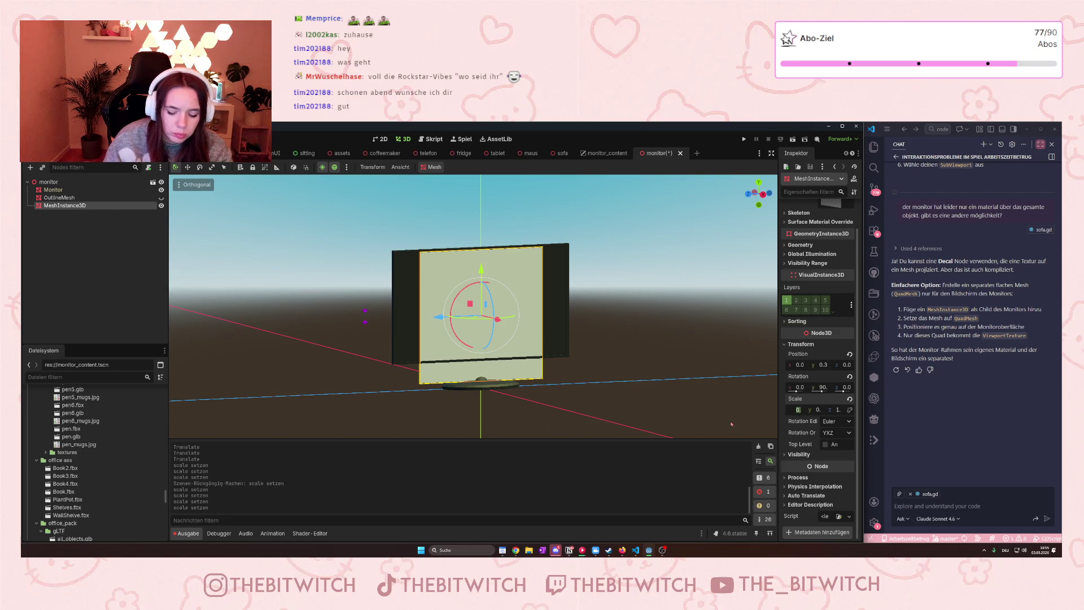
text(1)
key(Return)
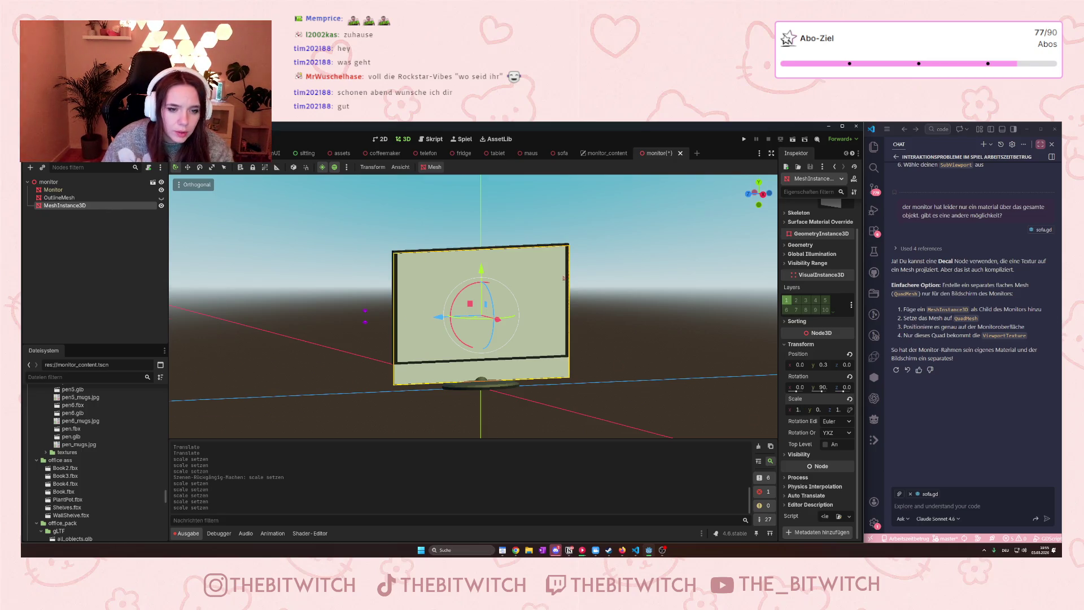
Reselect the screen quad and set its y scale to 0.7.
scroll(566, 278, up, 3)
scroll(565, 278, down, 1)
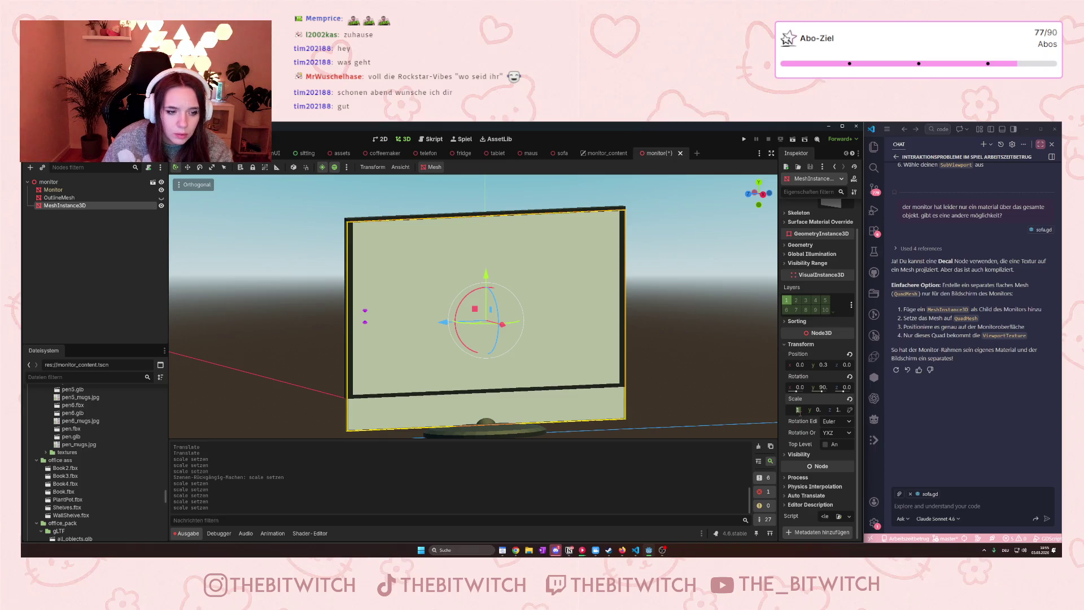
scroll(529, 317, down, 5)
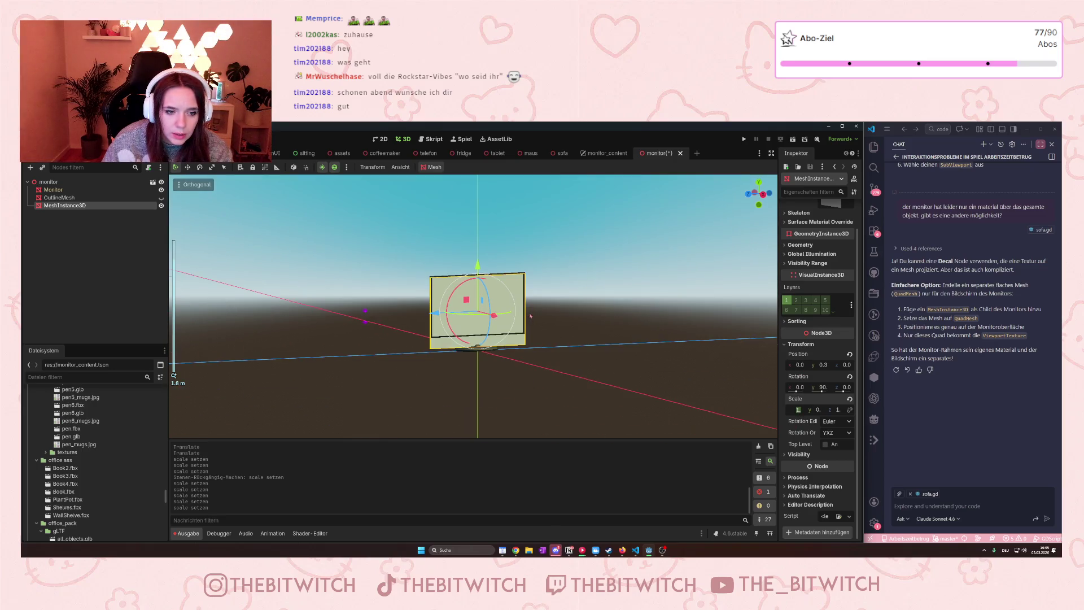
scroll(530, 316, up, 5)
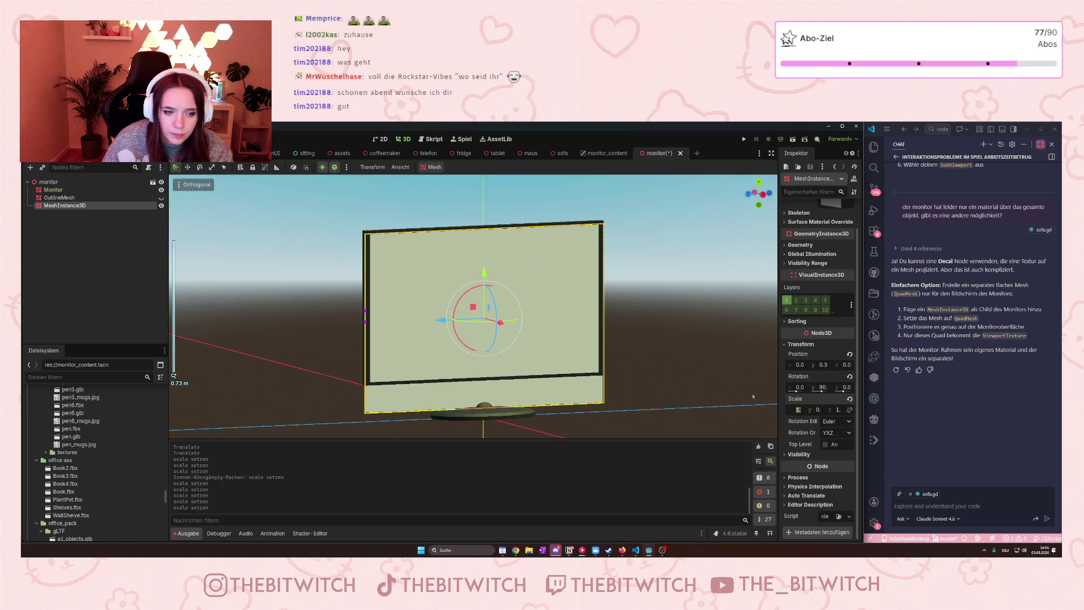
scroll(584, 341, up, 3)
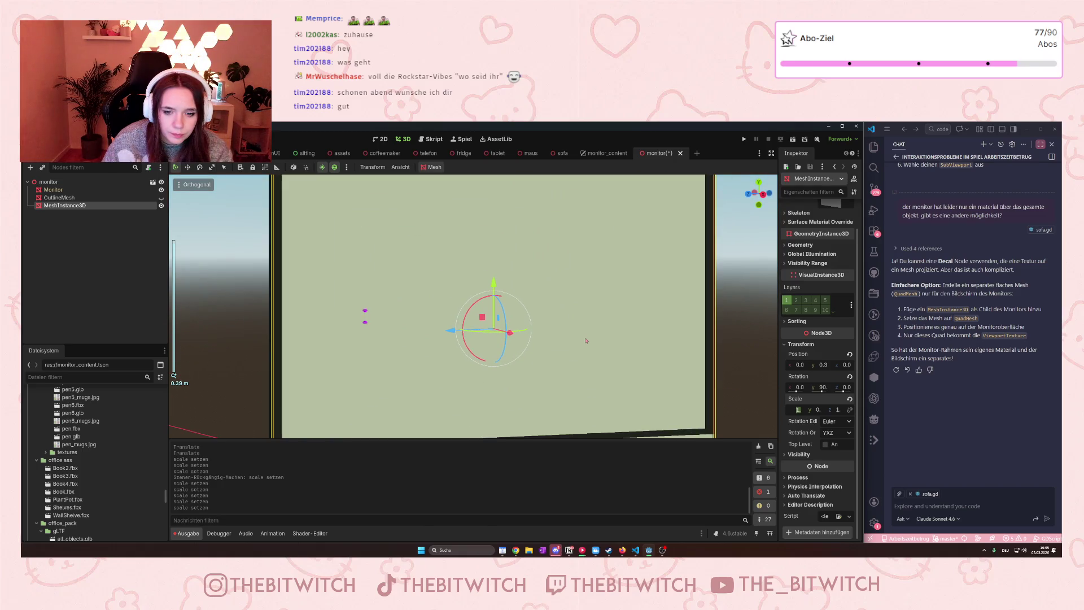
scroll(649, 331, down, 2)
click(653, 380)
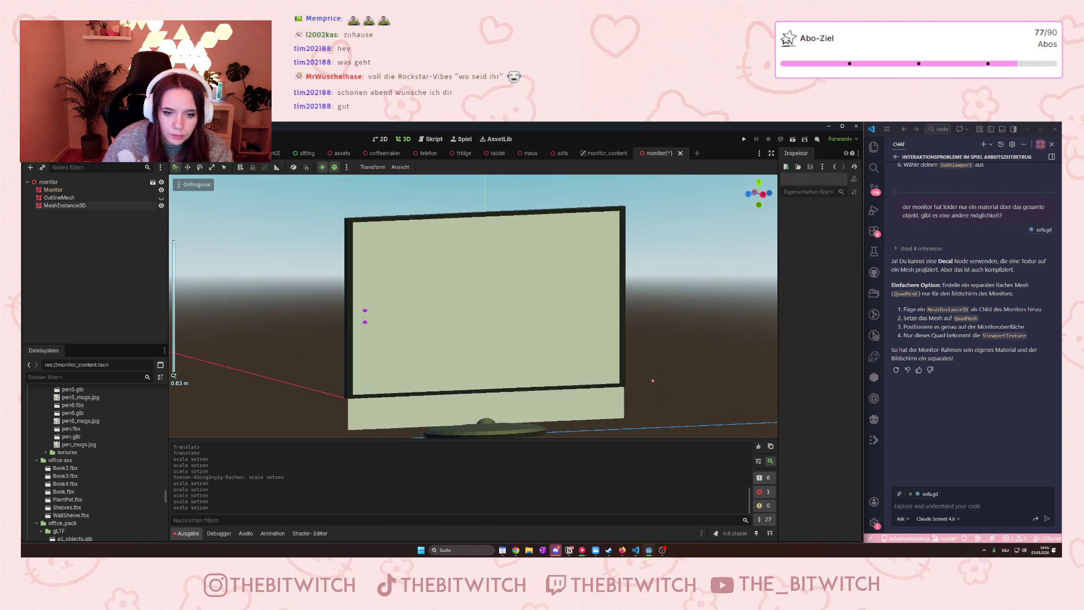
click(601, 408)
scroll(602, 399, down, 2)
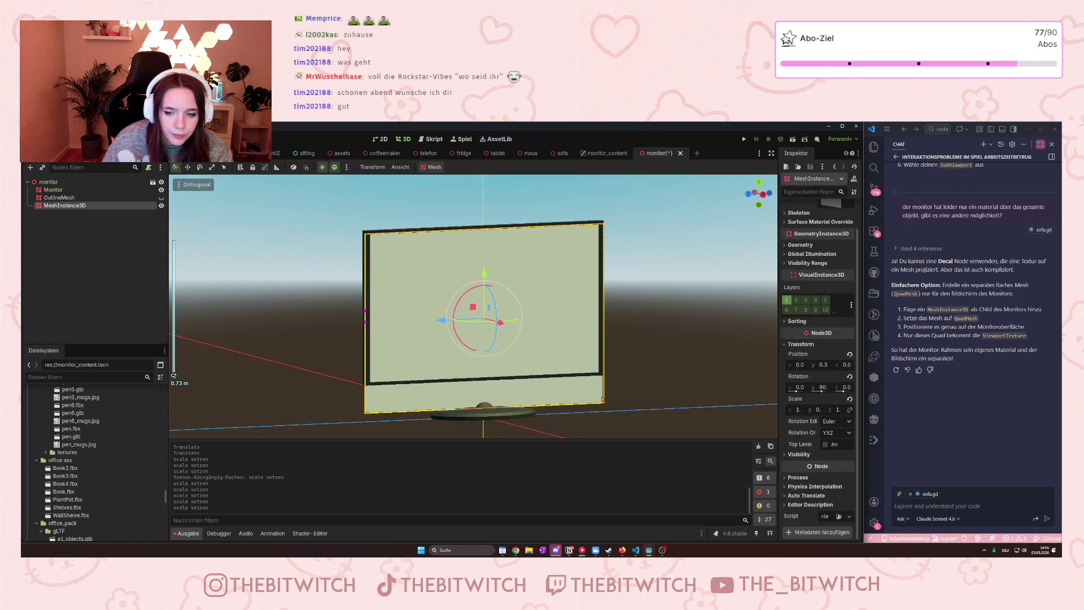
click(819, 410)
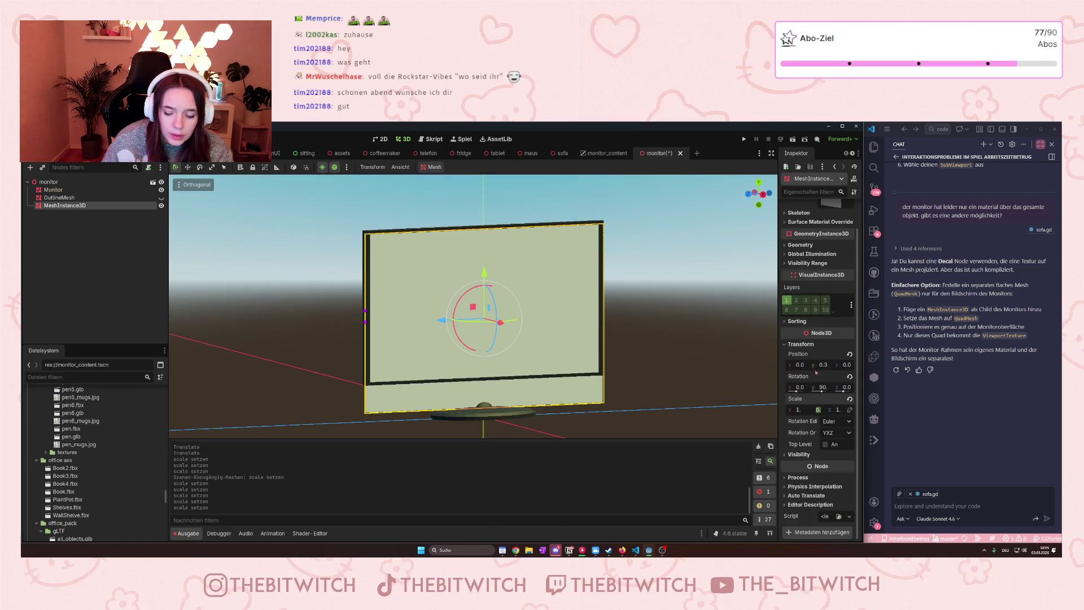
text(7)
click(818, 410)
key(Return)
Raise the quad to y 0.4, orbit to check its fit, and widen the editor.
drag(488, 275, 487, 262)
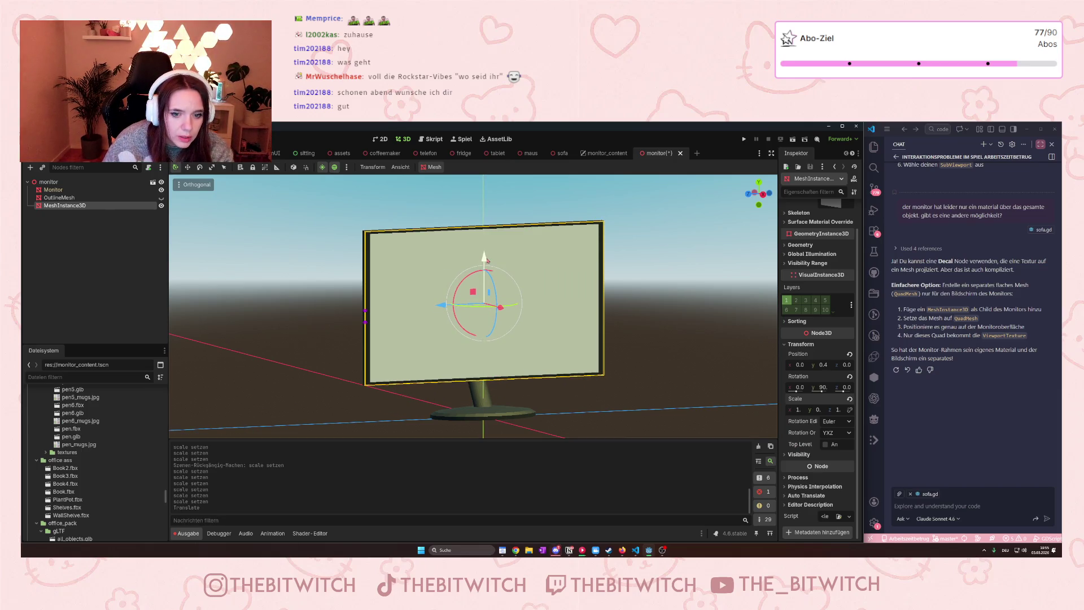
scroll(613, 344, up, 3)
click(621, 359)
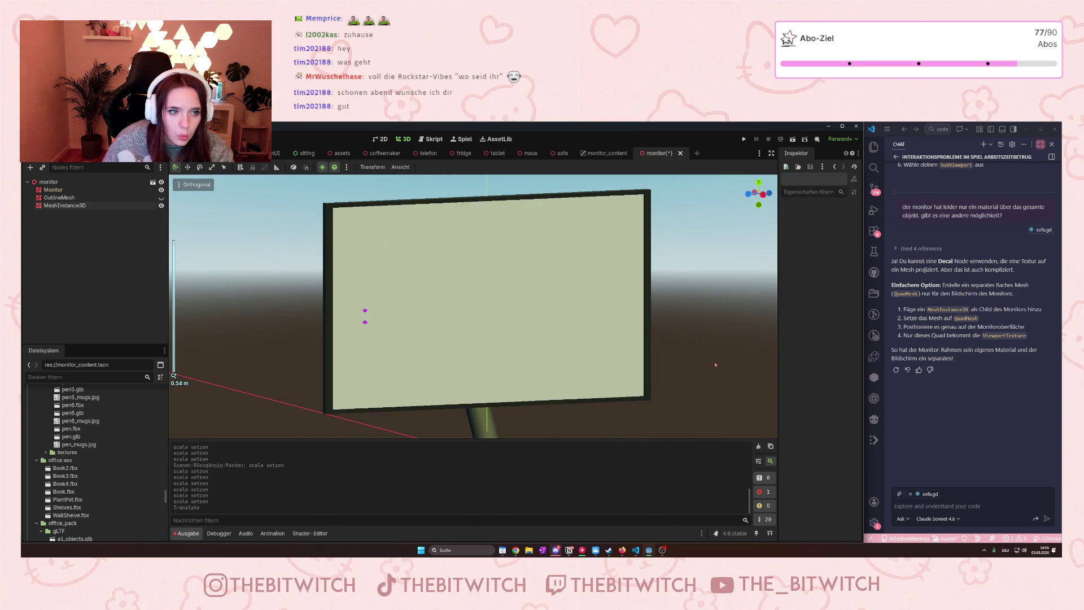
mouse_move(633, 374)
mouse_down()
mouse_move(738, 375)
mouse_move(729, 382)
mouse_up()
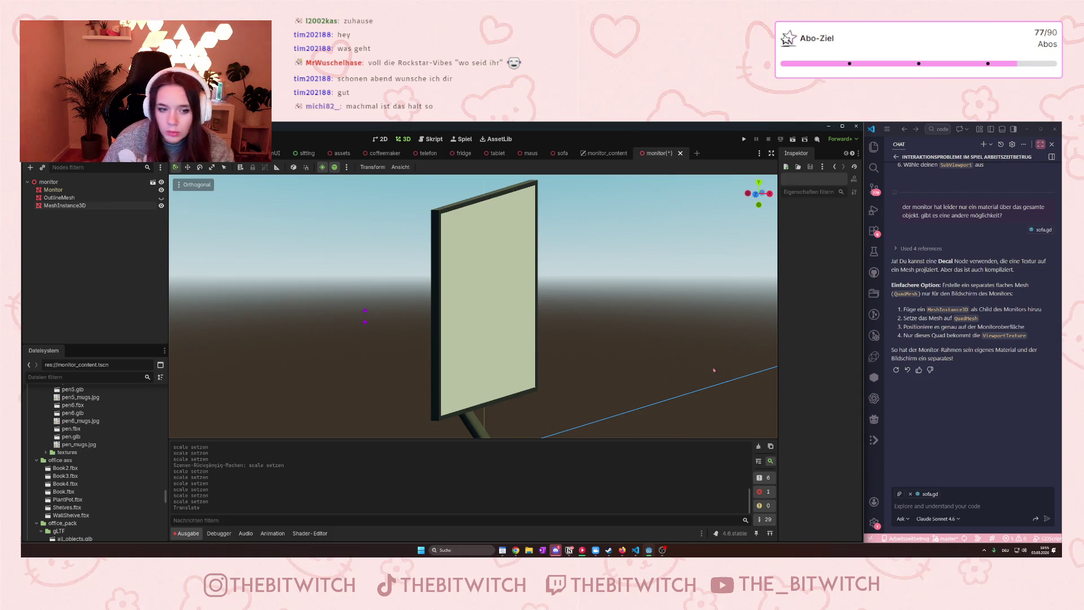
drag(864, 365, 827, 365)
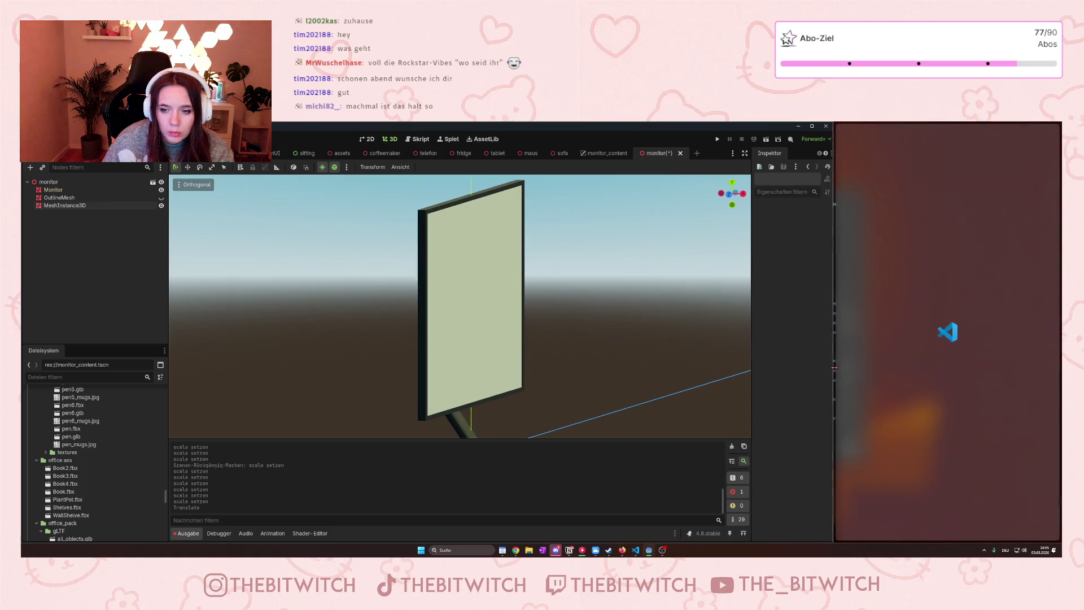
Orbit the viewport to face the monitor and scroll the chat up to the StandardMaterial3D steps.
scroll(573, 392, down, 5)
mouse_move(573, 392)
mouse_down()
mouse_move(543, 384)
mouse_move(525, 395)
mouse_move(536, 367)
mouse_up()
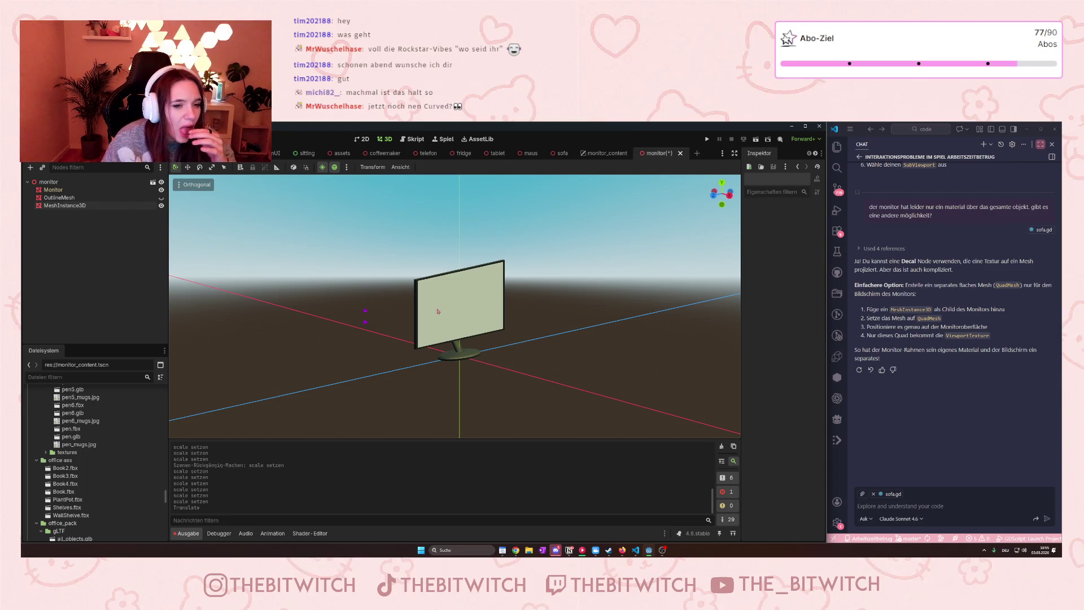
scroll(437, 311, up, 5)
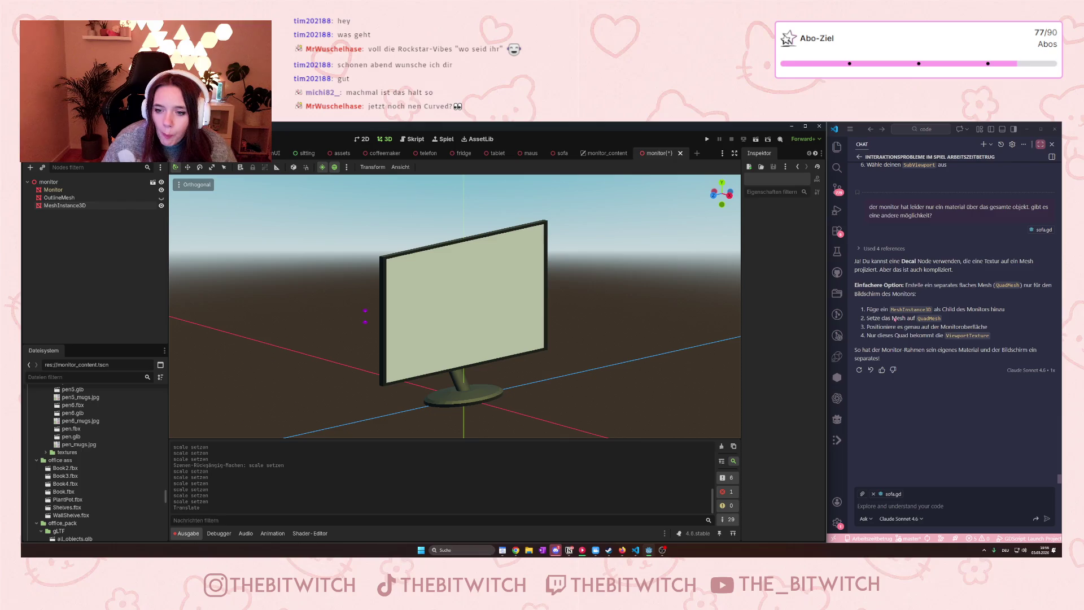
scroll(965, 343, up, 5)
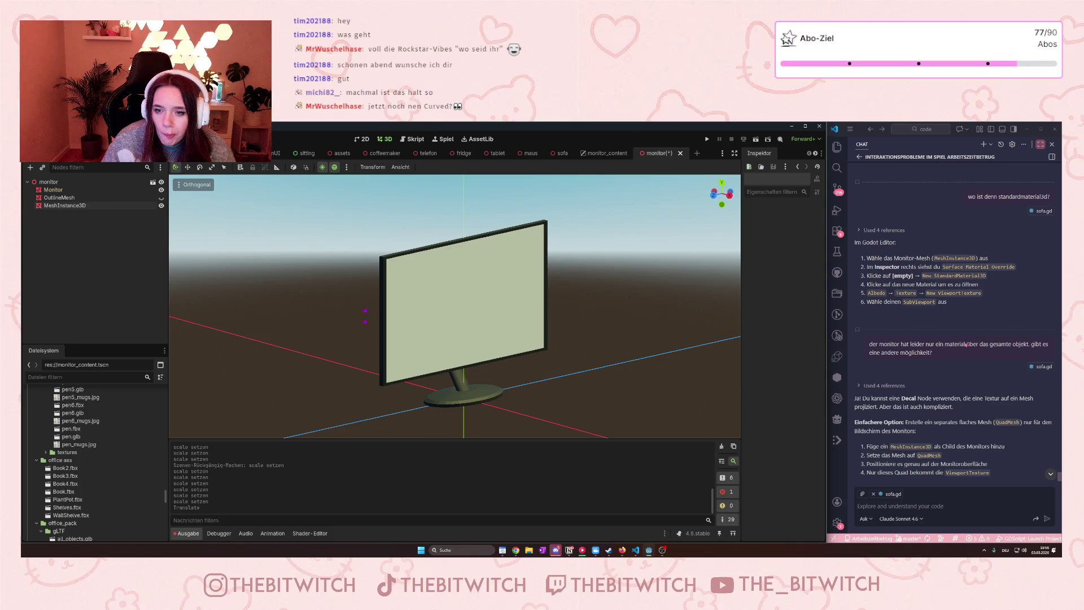
Assign a new StandardMaterial3D to Surface Material Override slot 0 and expand its properties.
click(65, 205)
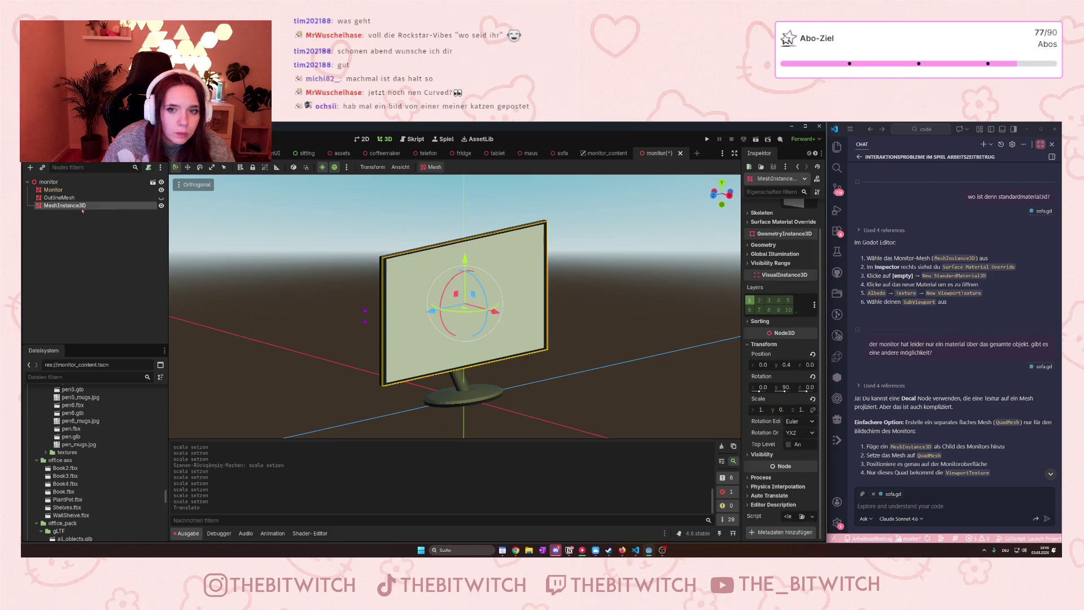
scroll(790, 352, up, 2)
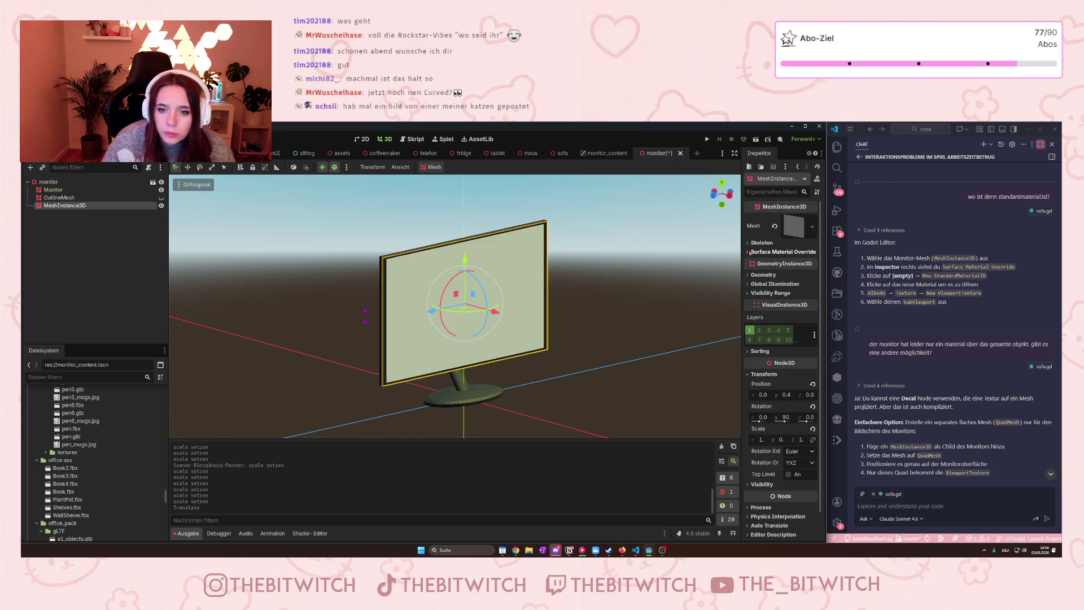
click(750, 253)
click(792, 263)
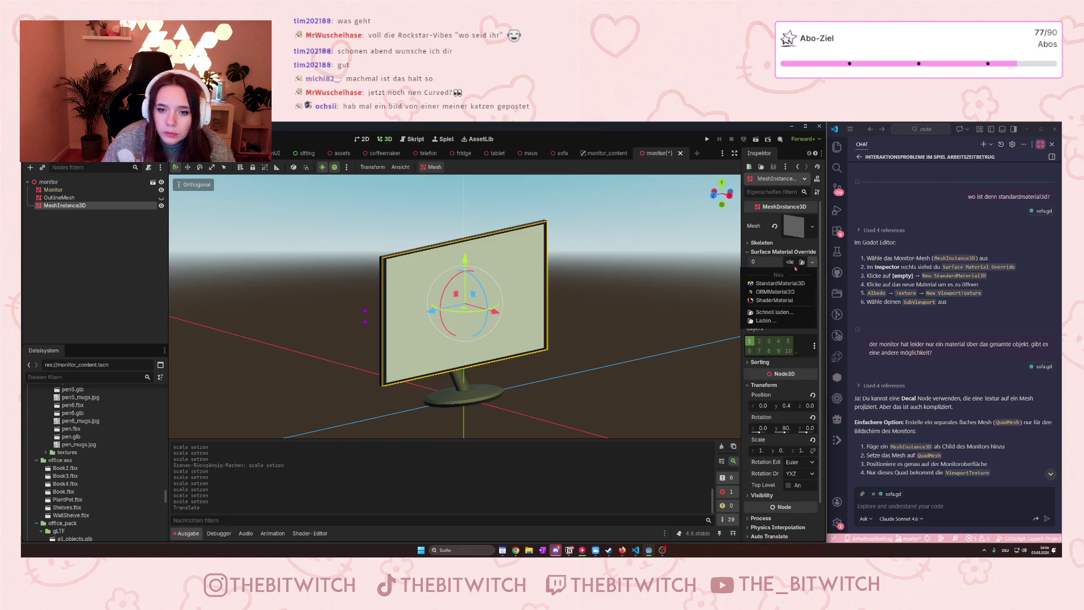
click(794, 283)
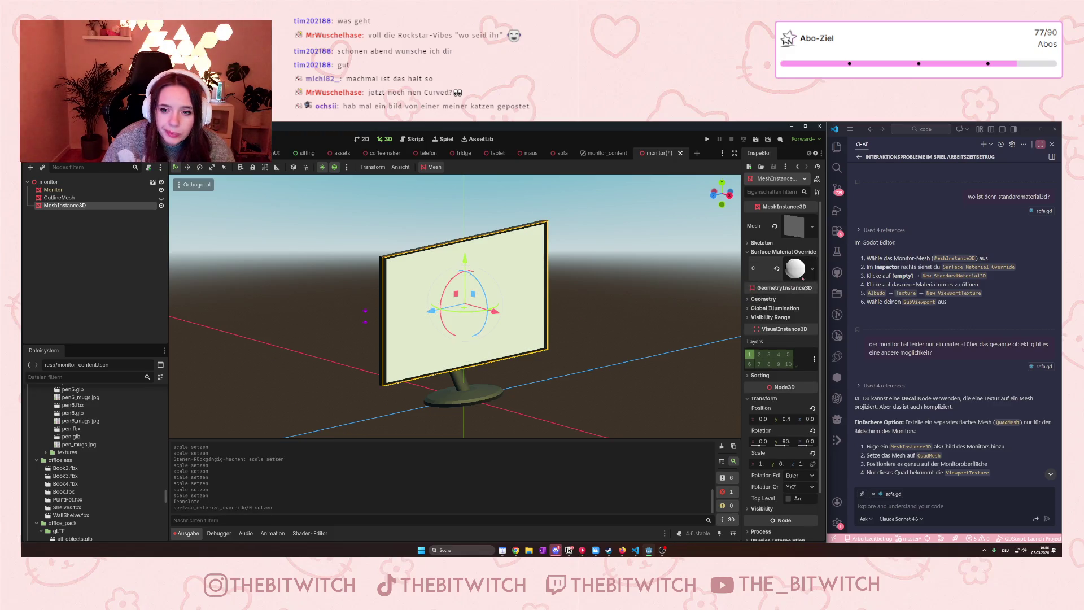
click(813, 270)
click(795, 269)
click(795, 269)
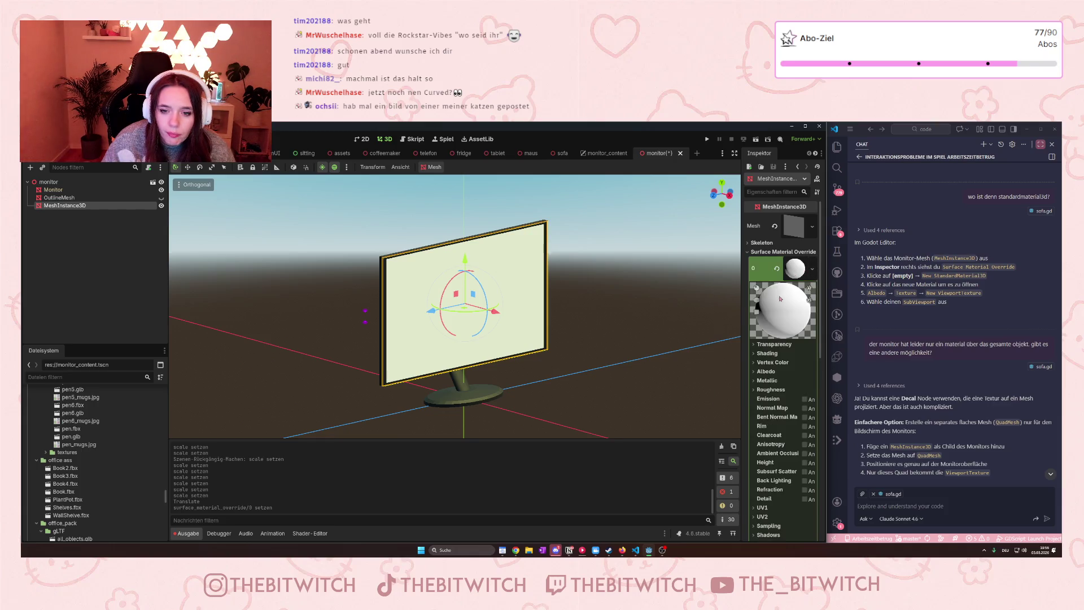
Choose New ViewportTexture for the Albedo texture and dismiss the not-local-to-scene warning.
scroll(782, 271, down, 3)
click(755, 246)
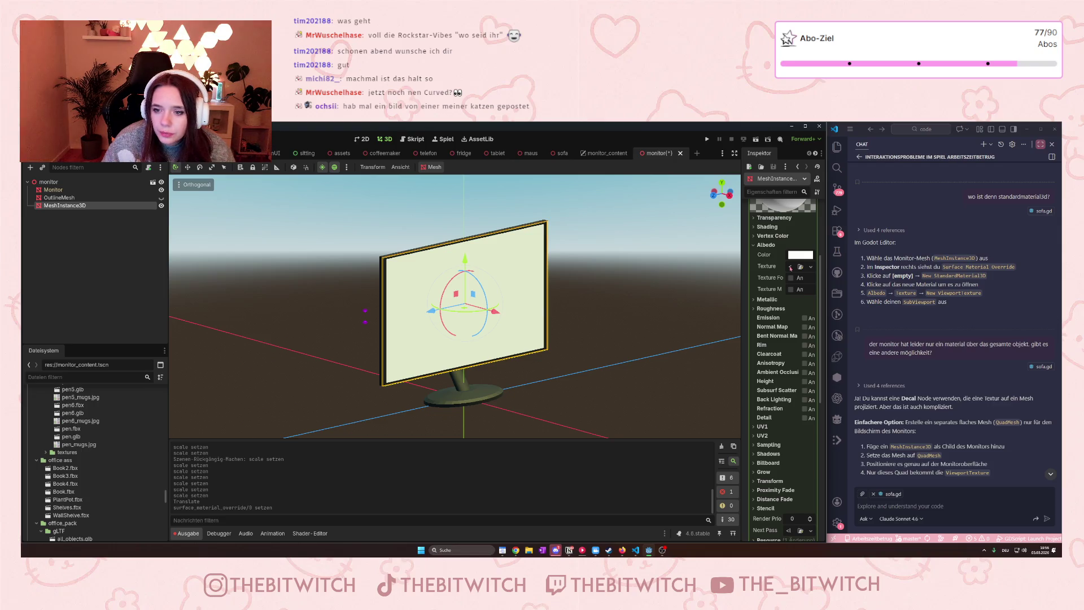
click(811, 267)
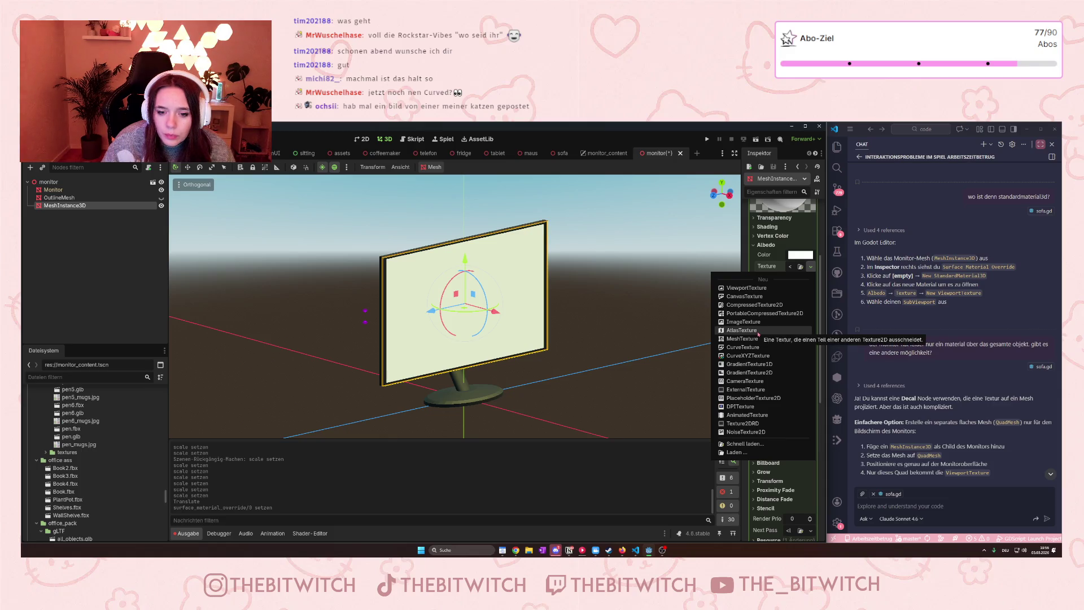
click(753, 288)
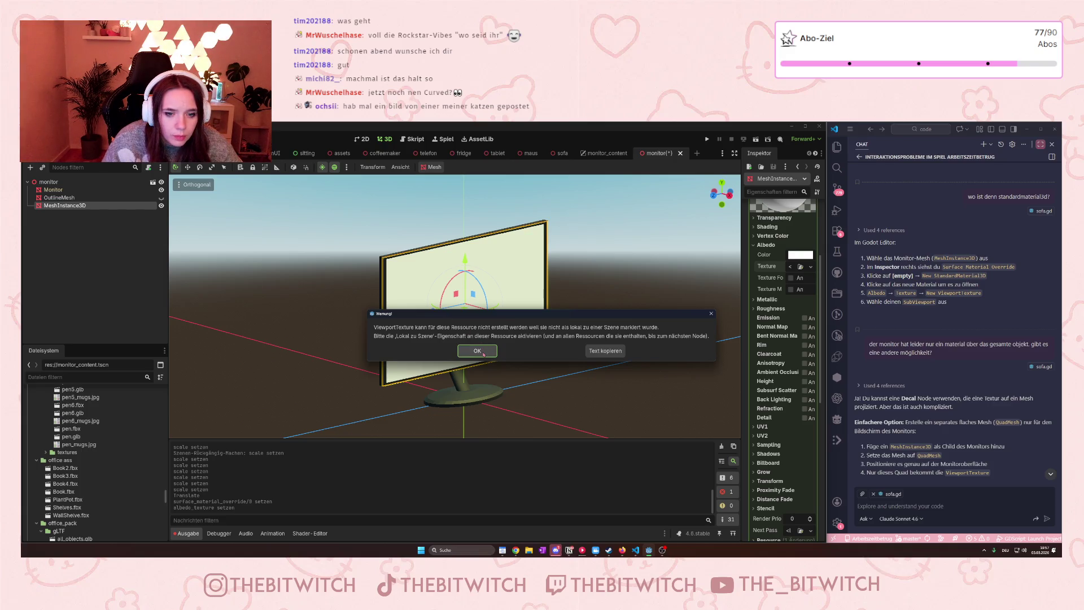
click(477, 351)
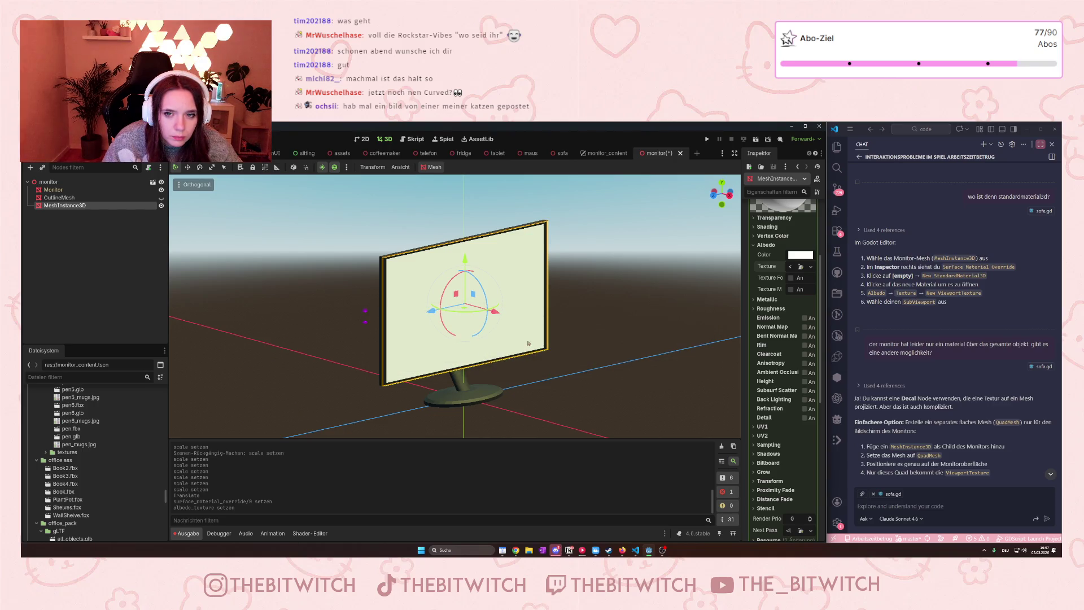
Dismiss the MeshInstance3D context menu unused, then drag the cat photo viewer over Godot.
scroll(767, 334, up, 3)
scroll(762, 335, down, 6)
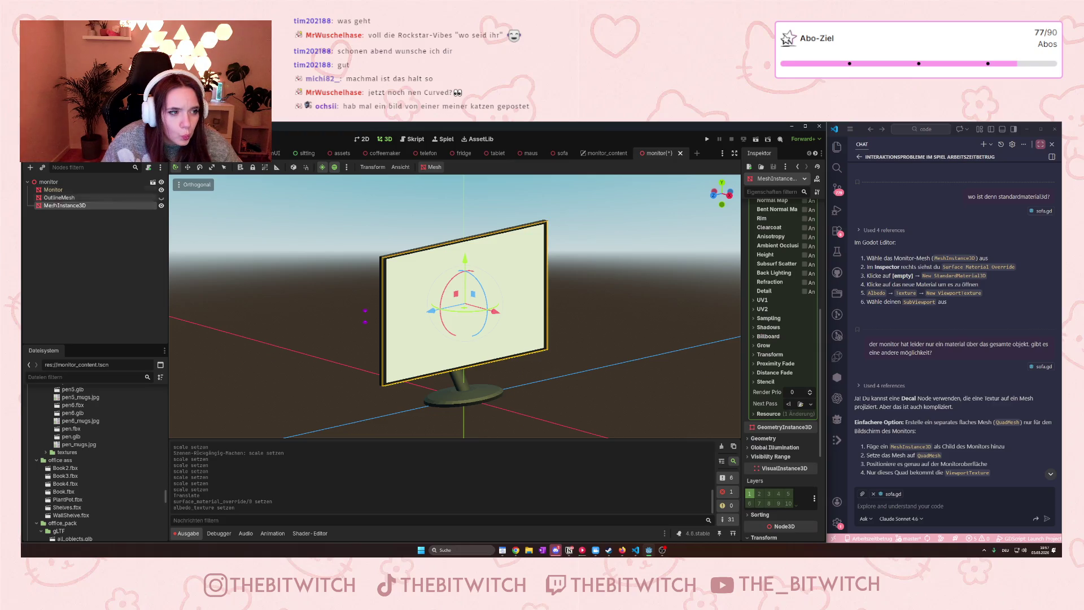
right_click(69, 206)
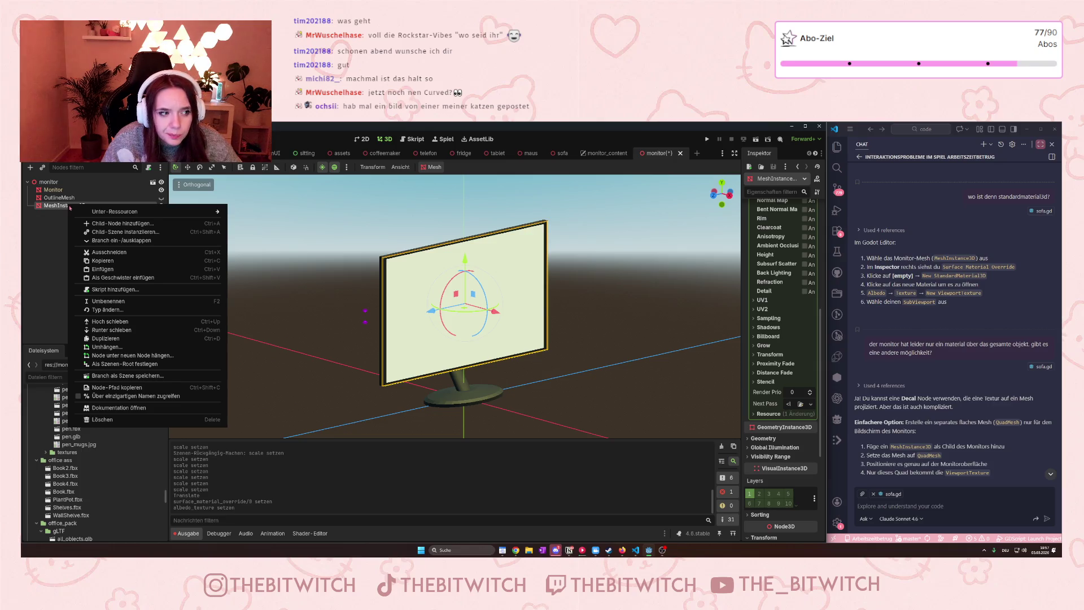
click(57, 236)
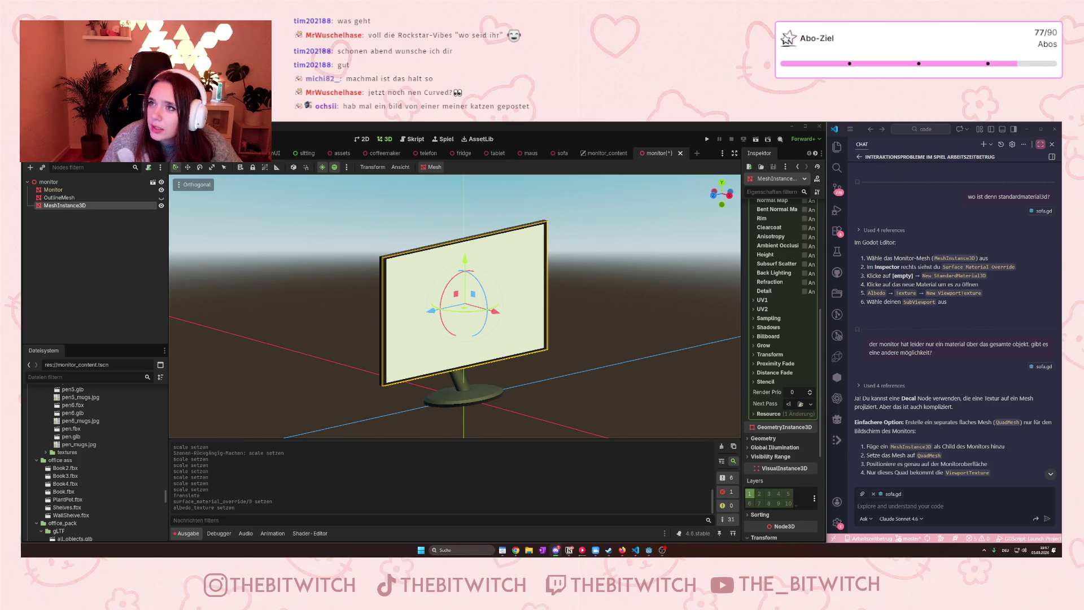
mouse_move(1061, 194)
mouse_down()
mouse_move(797, 198)
mouse_move(606, 183)
mouse_up()
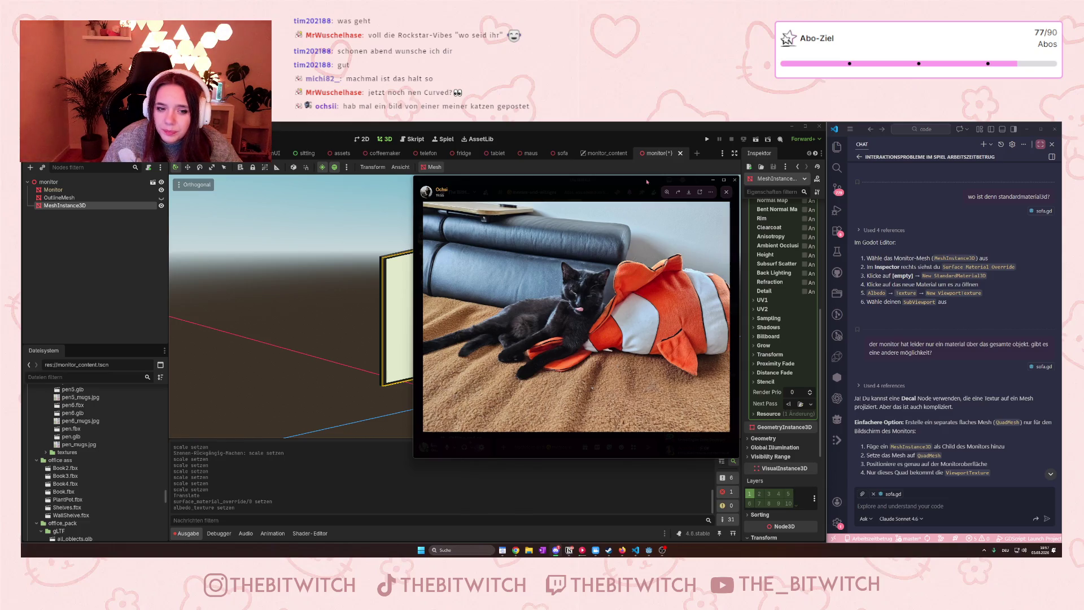
Drag the Discord cat photo window off the Godot viewport to the screen's right edge.
drag(647, 181, 1082, 271)
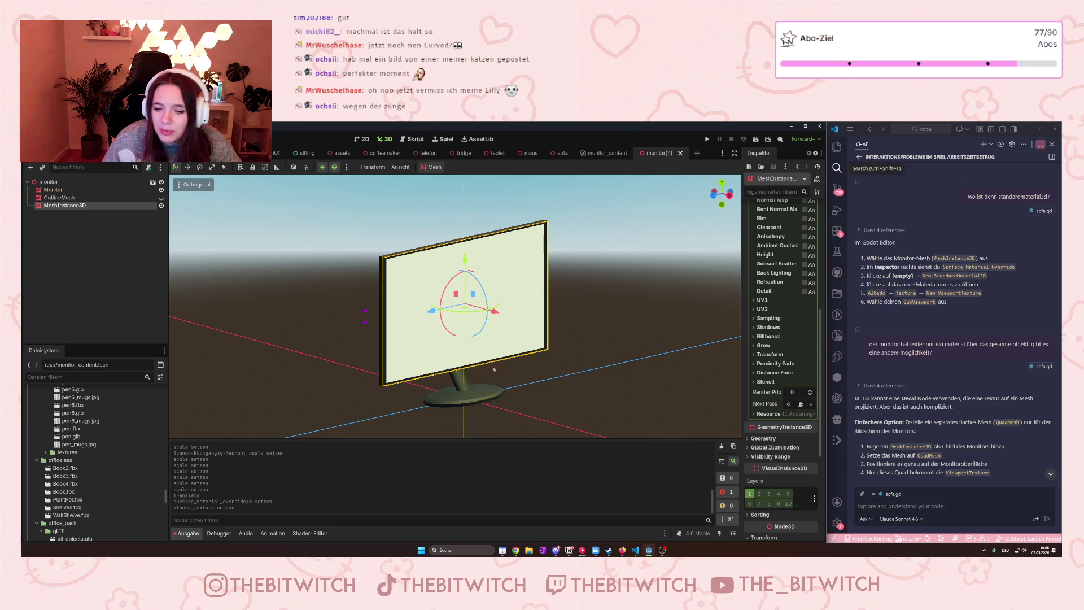
scroll(778, 342, down, 5)
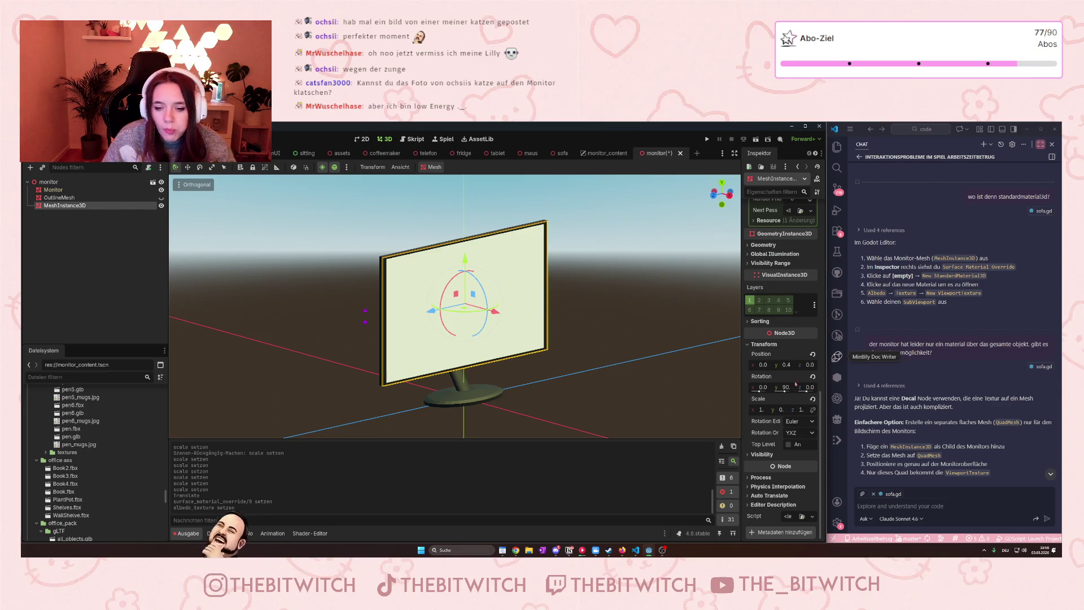
scroll(781, 487, up, 3)
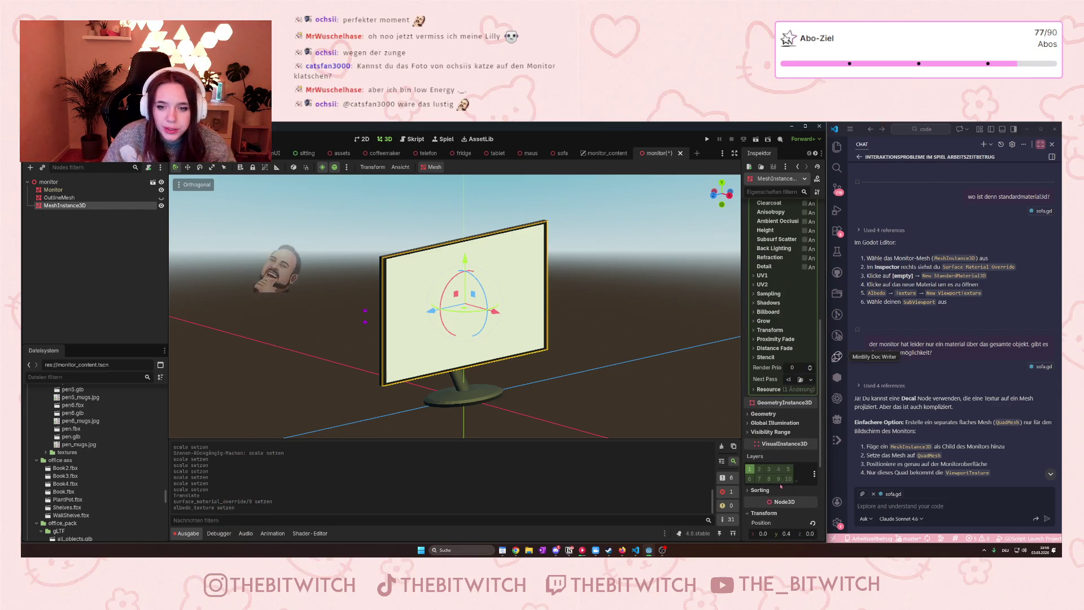
scroll(781, 487, up, 5)
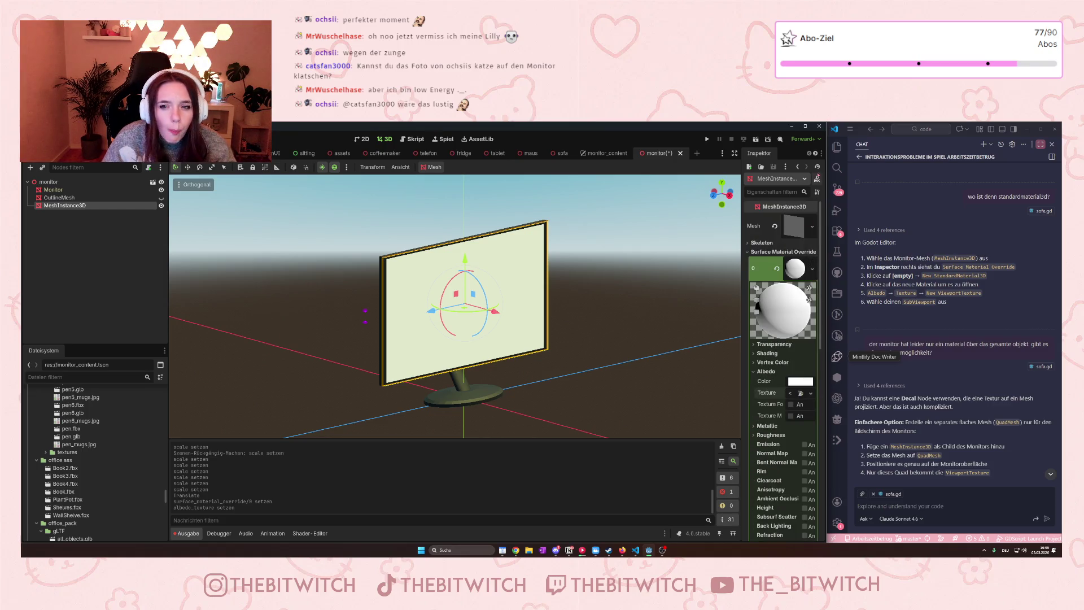
Check the Signale tab, then return to the Inspektor.
click(816, 153)
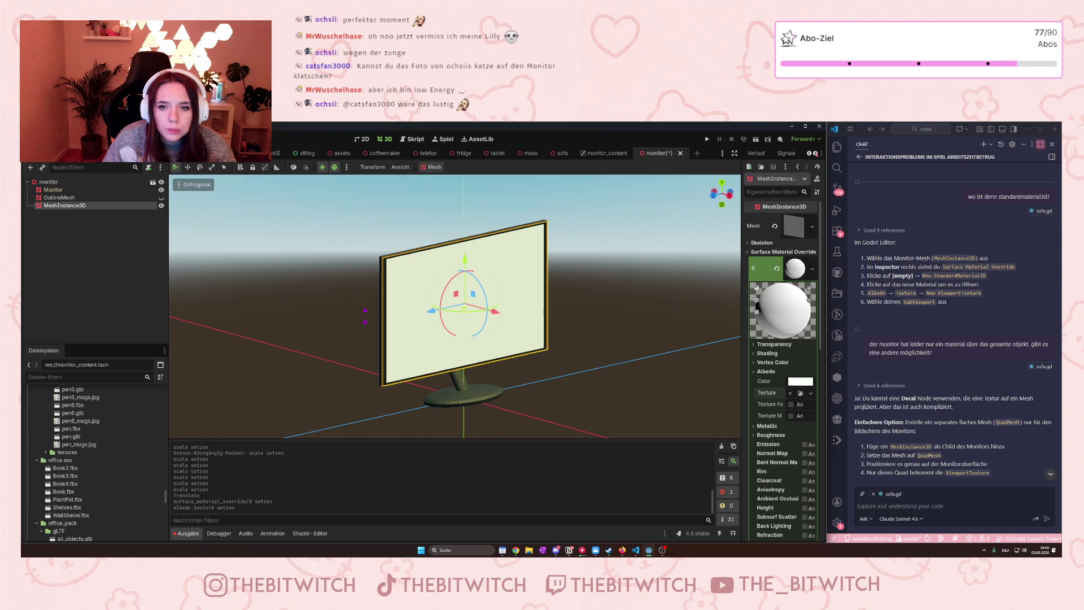
click(786, 153)
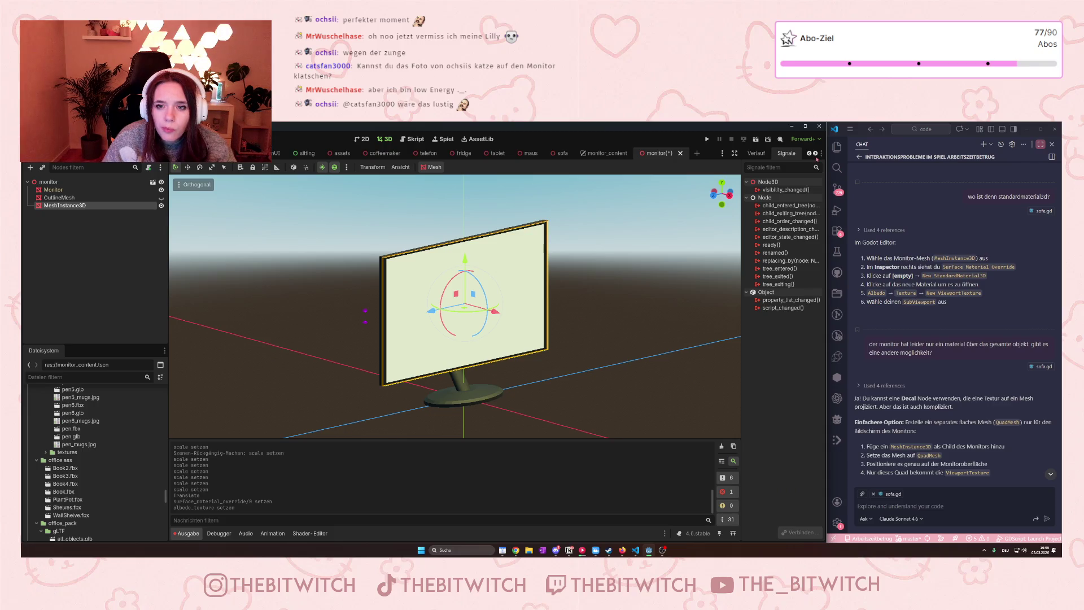
click(808, 153)
click(808, 153)
click(809, 153)
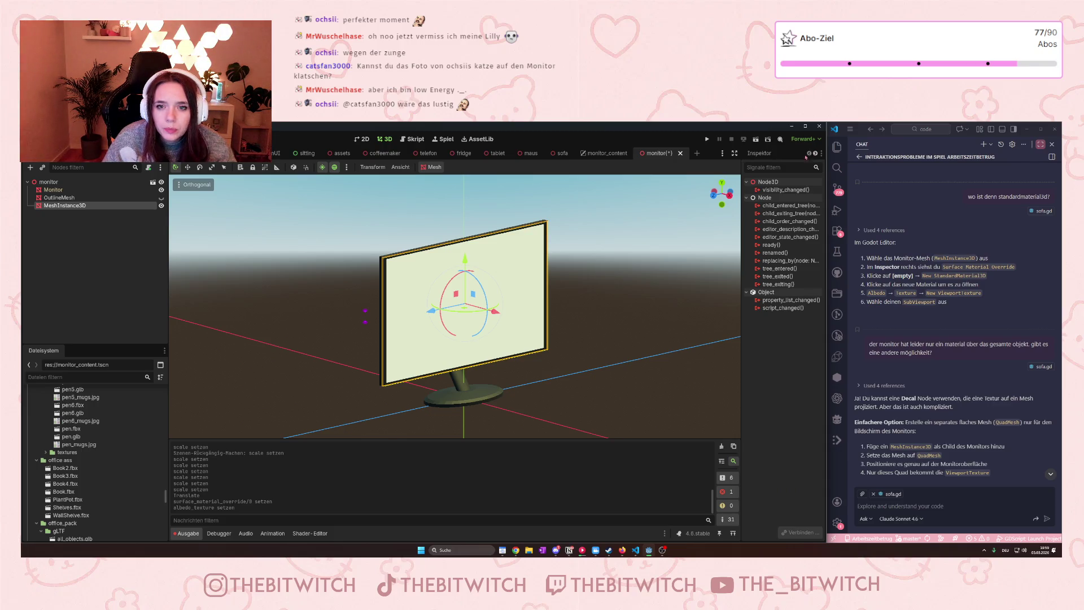
click(759, 153)
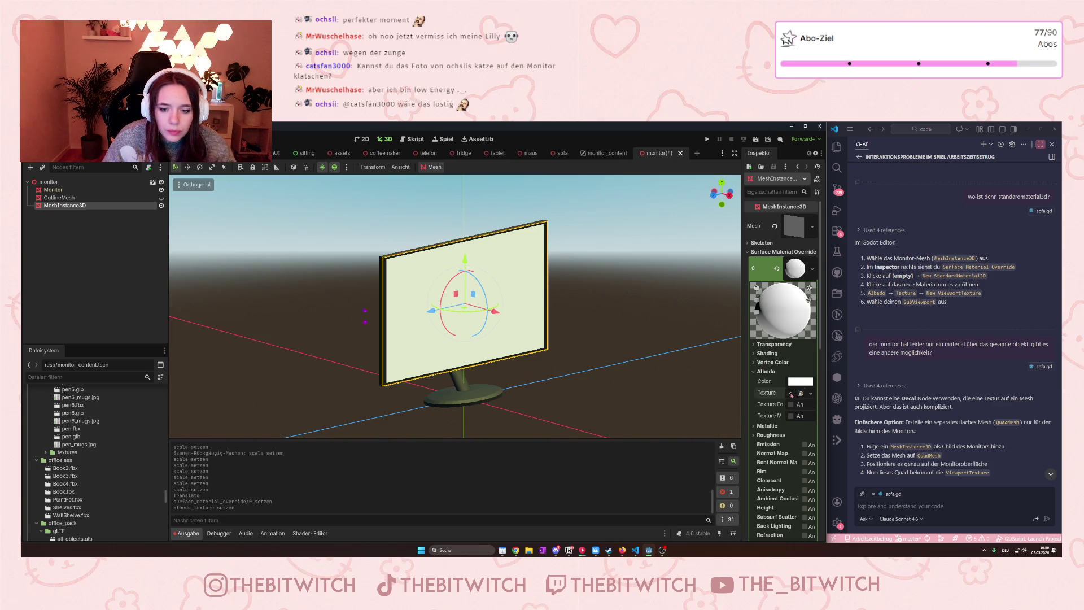
Widen the Inspector dock and choose New ViewportTexture for the Albedo texture again.
drag(742, 344, 685, 344)
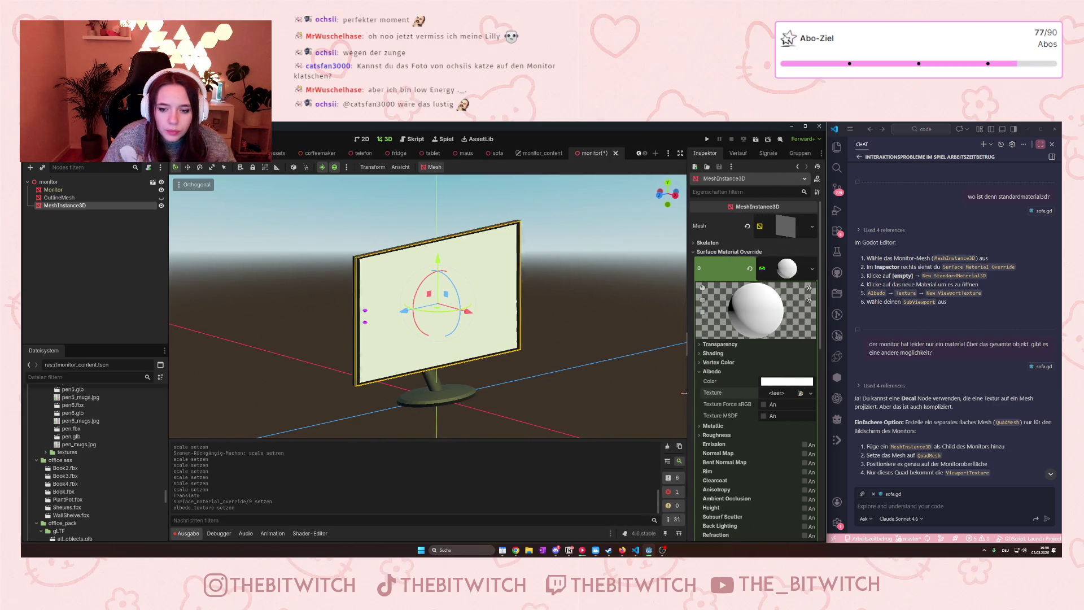
click(784, 393)
click(767, 371)
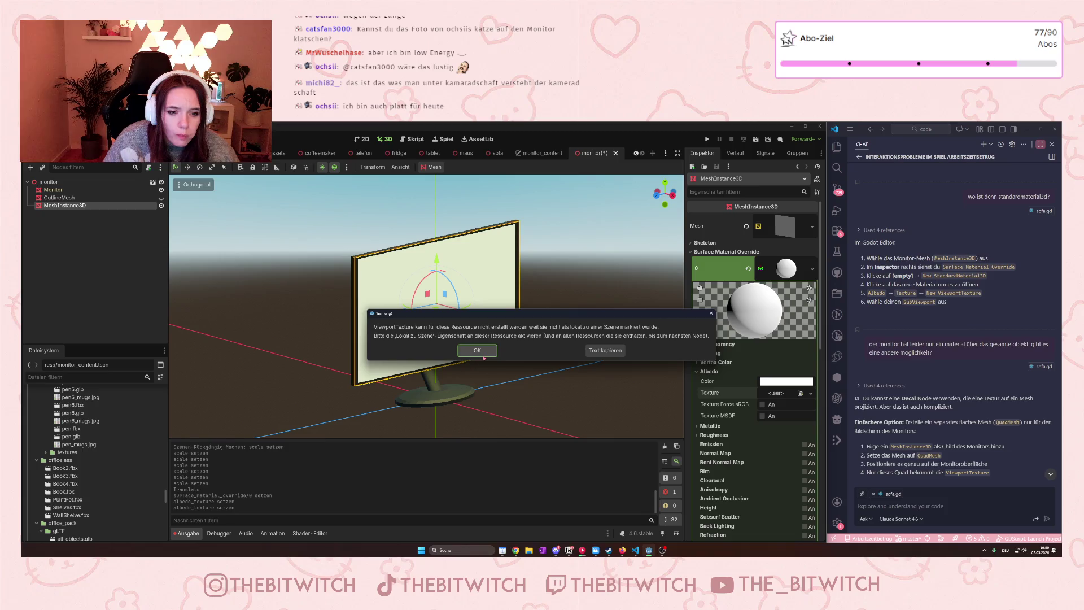
Close the ViewportTexture warning with OK, leaving the albedo texture slot empty.
click(484, 357)
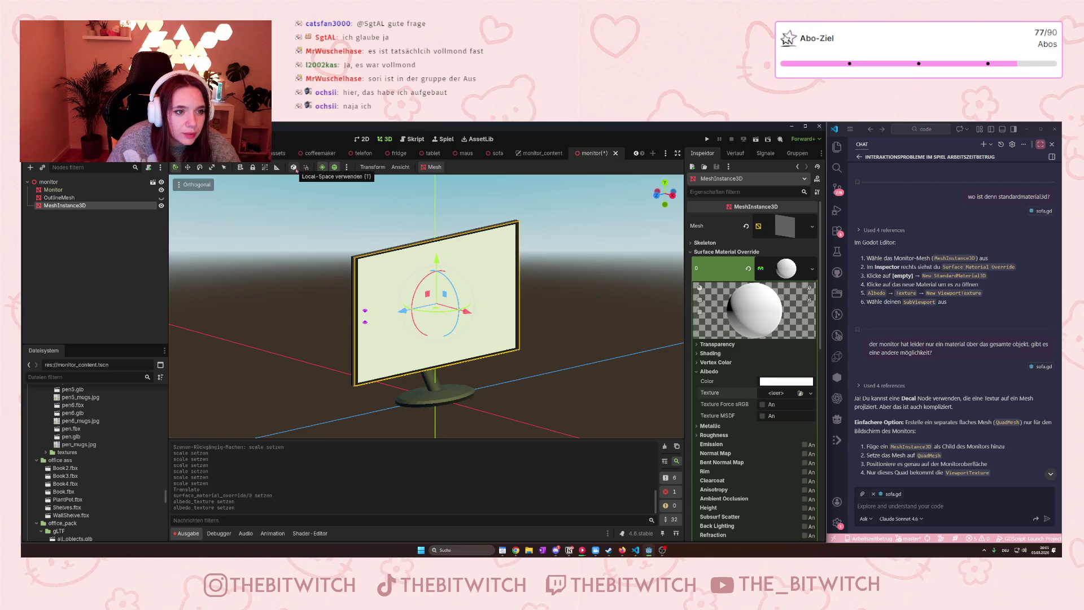
Switch the transform gizmo to the monitor's local axes with Use Local Space.
click(295, 168)
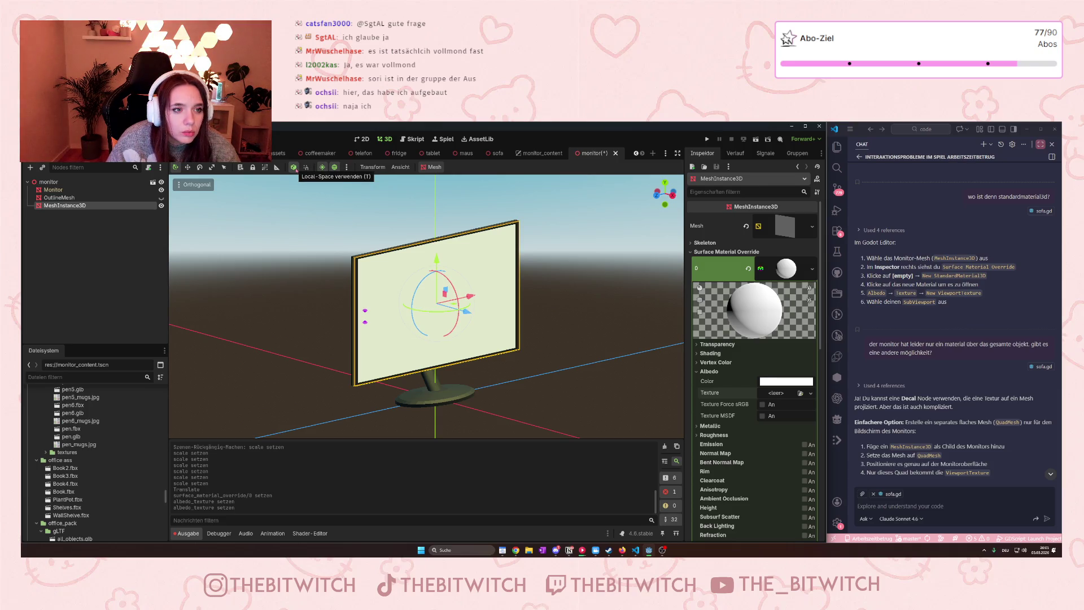
click(294, 168)
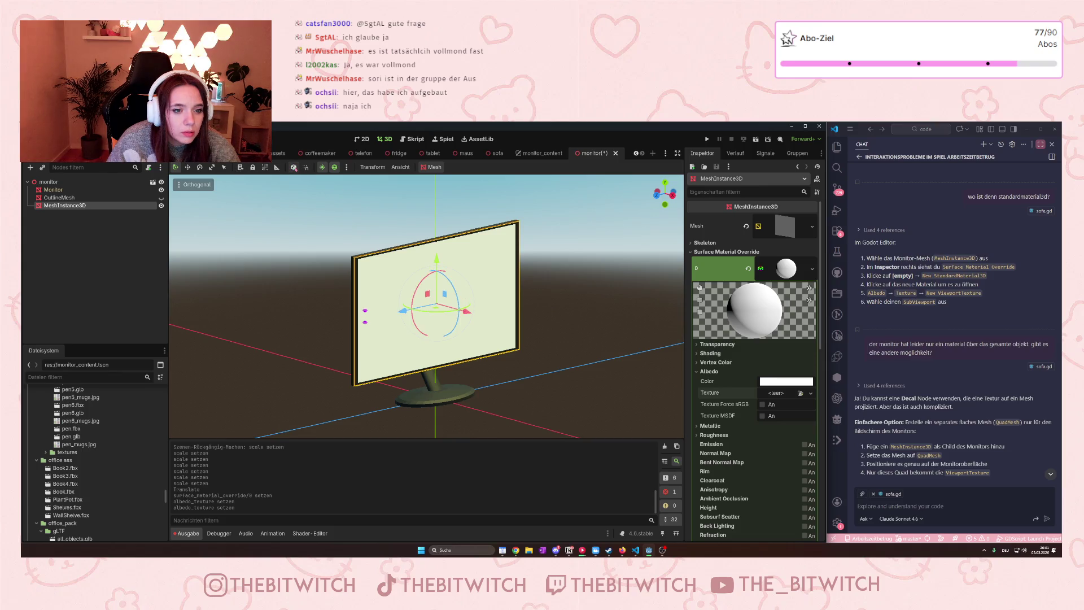
click(293, 168)
click(294, 167)
click(294, 167)
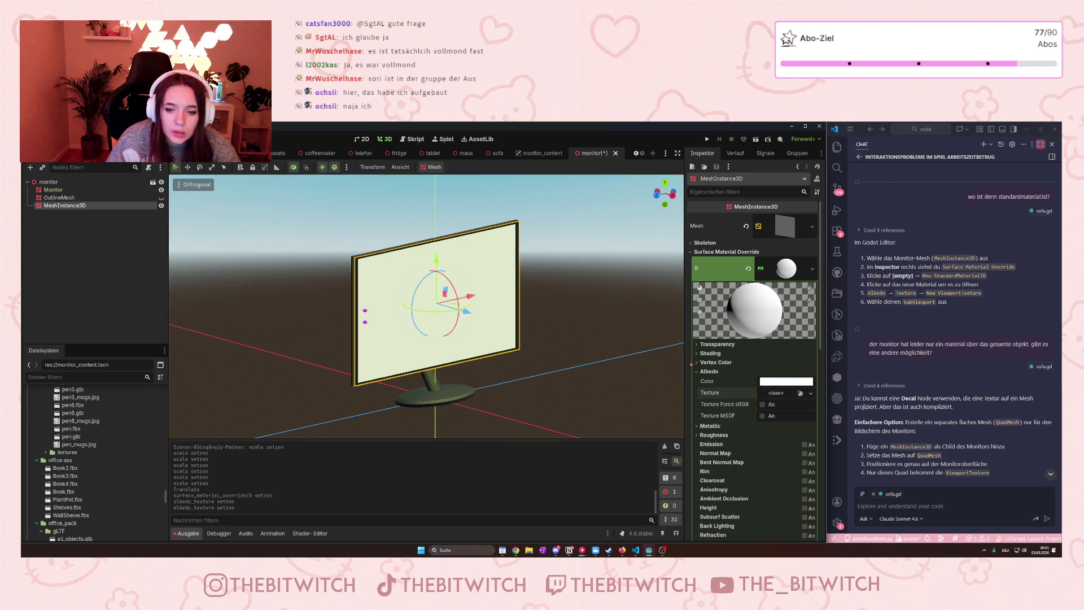
Try a new ViewportTexture for Albedo Texture, bringing back the warning, and focus the chat box.
click(811, 393)
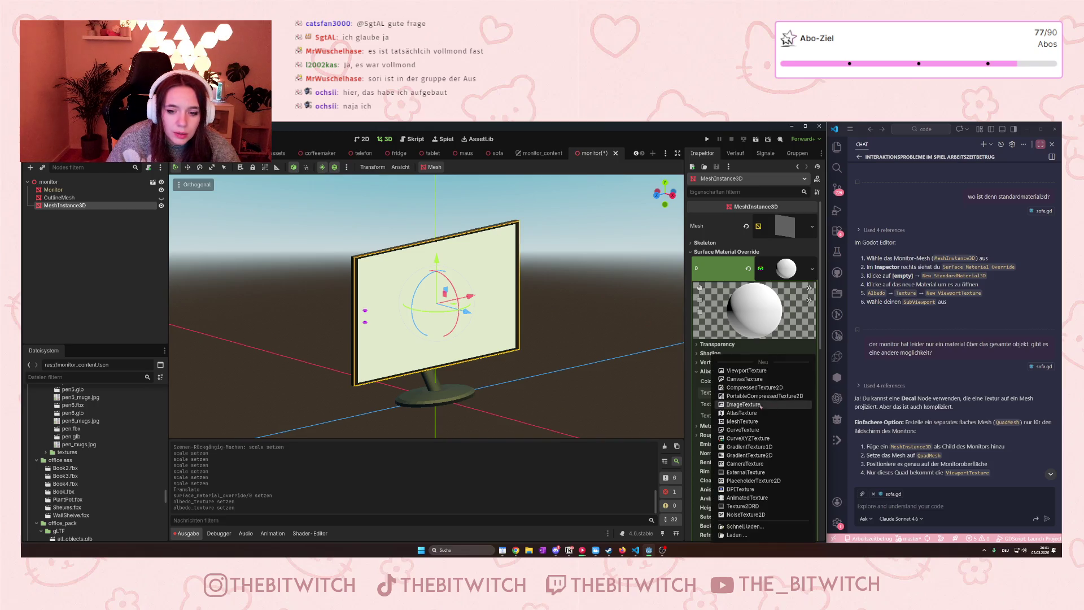
click(758, 371)
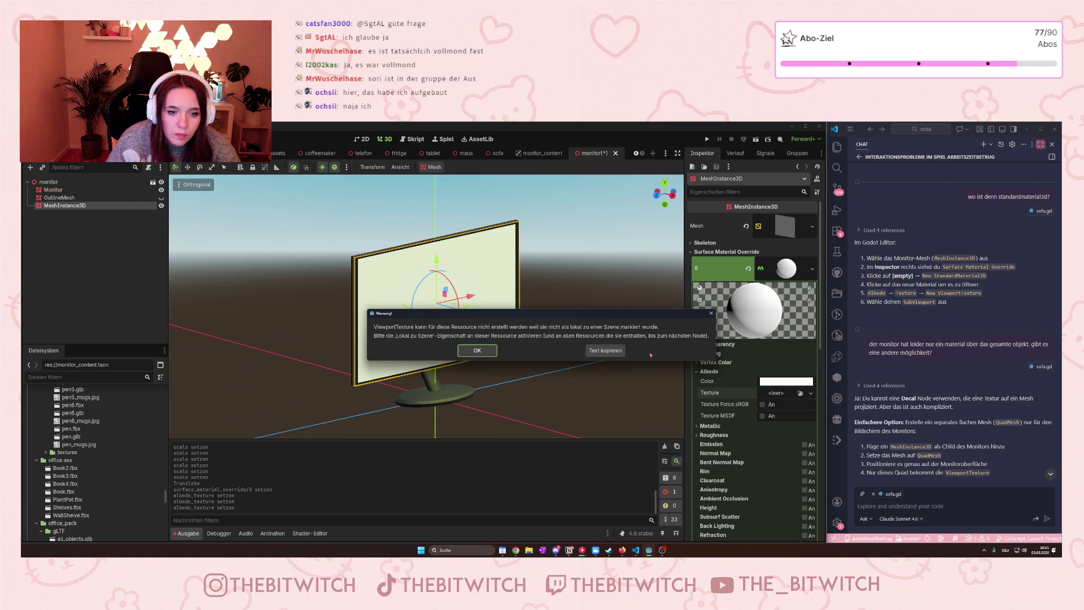
click(915, 507)
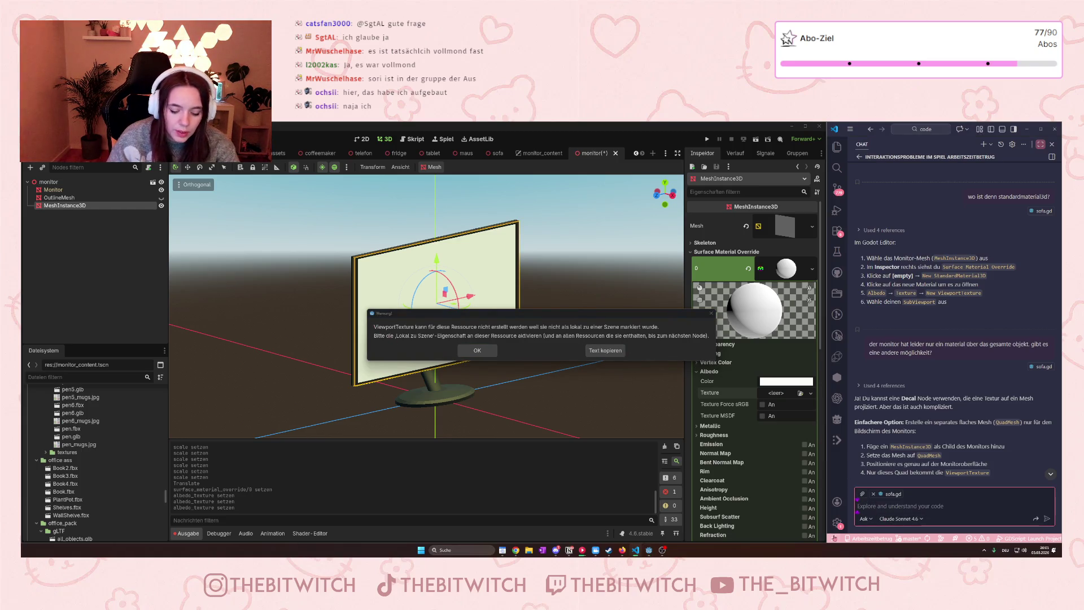
Send the pasted Godot warning to the VS Code assistant, then dismiss the warning in Godot.
text(ViewportTexture kann für diese Ressource nicht erstellt werden weil sie nicht als lokal zu einer Szene markiert wurde. Bitte die ‚Lokal zu Szene‘-Eigenschaft an dieser Ressource aktivieren (und an allen Ressourcen die sie enthalten, bis zum nächsten Node).)
key(Return)
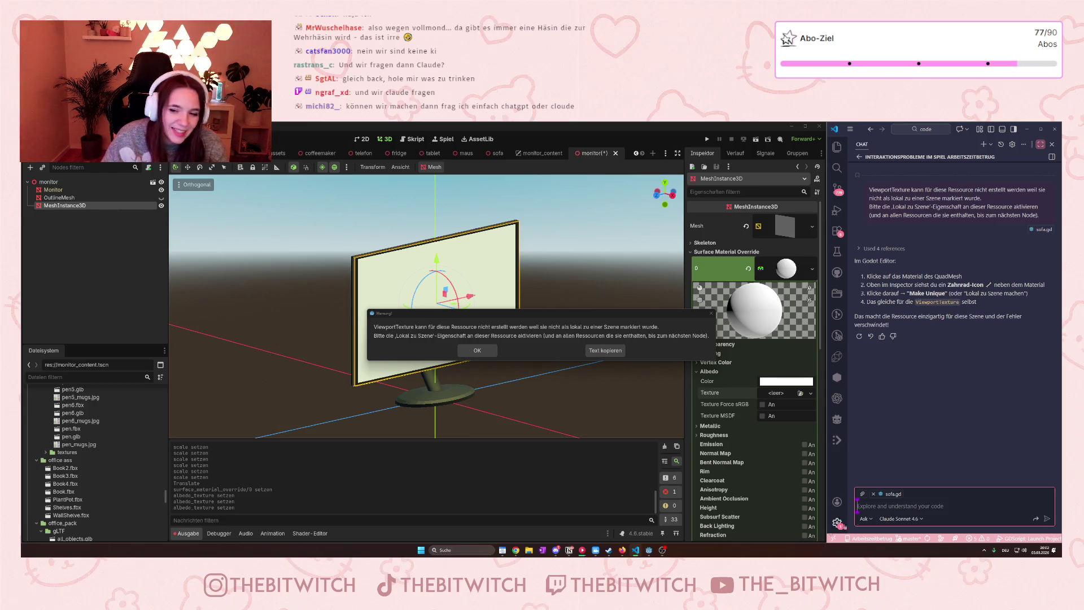
click(477, 350)
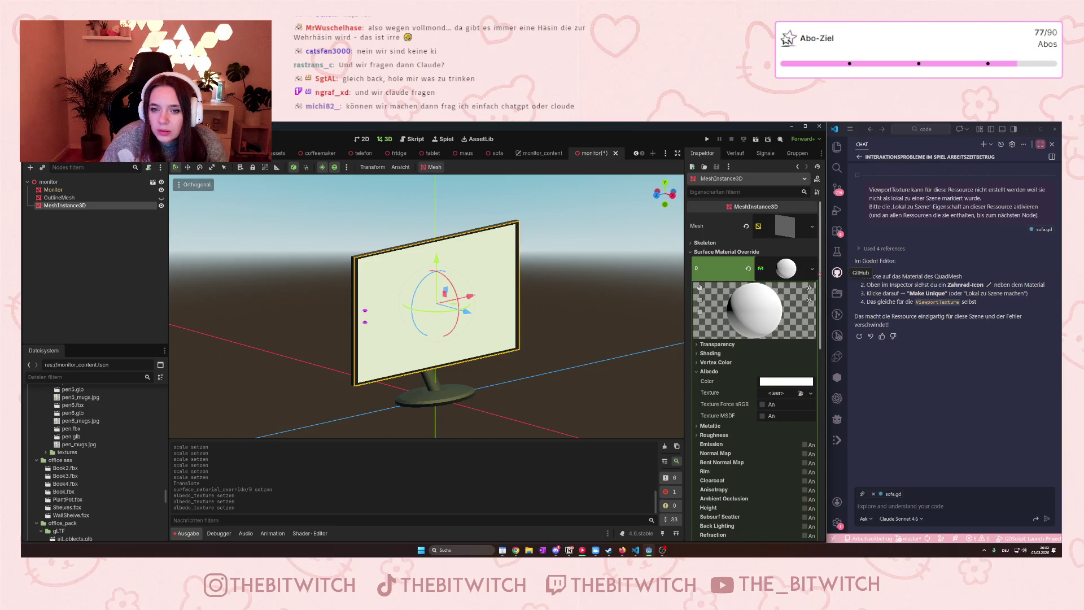
Expand the screen's 1×1, Face Z QuadMesh in the inspector and open its resource options.
click(785, 226)
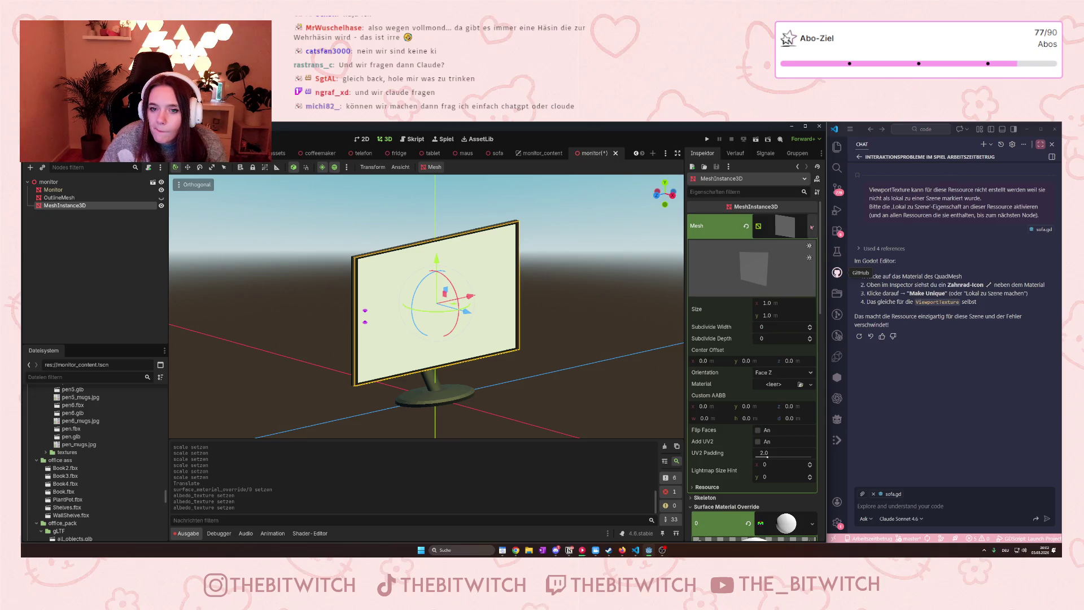
click(812, 227)
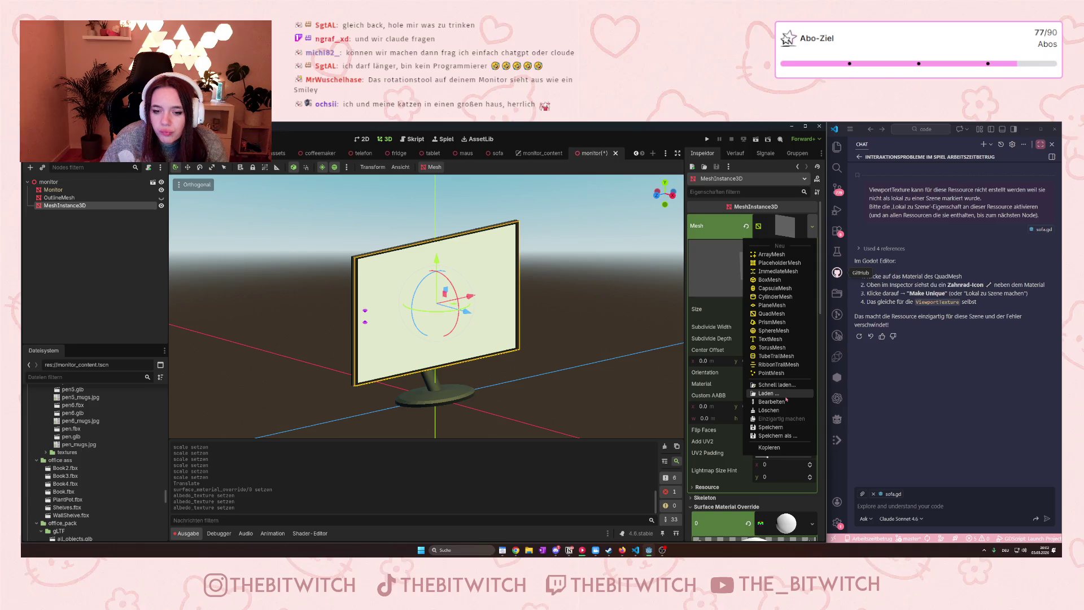
Open the QuadMesh resource, expand its Resource section, then return to MeshInstance3D's properties.
click(784, 402)
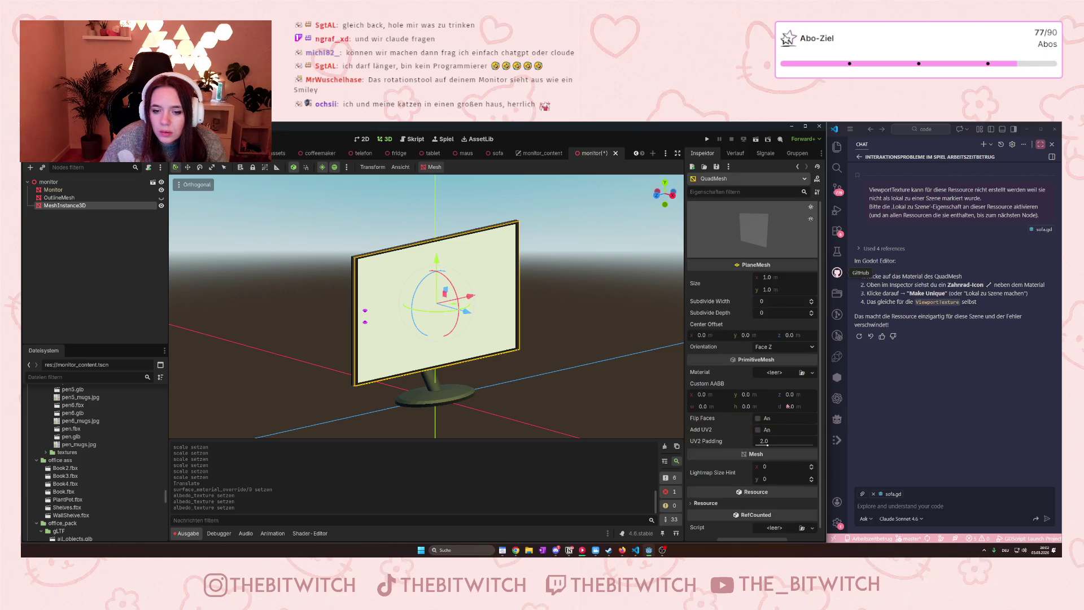
scroll(759, 385, down, 1)
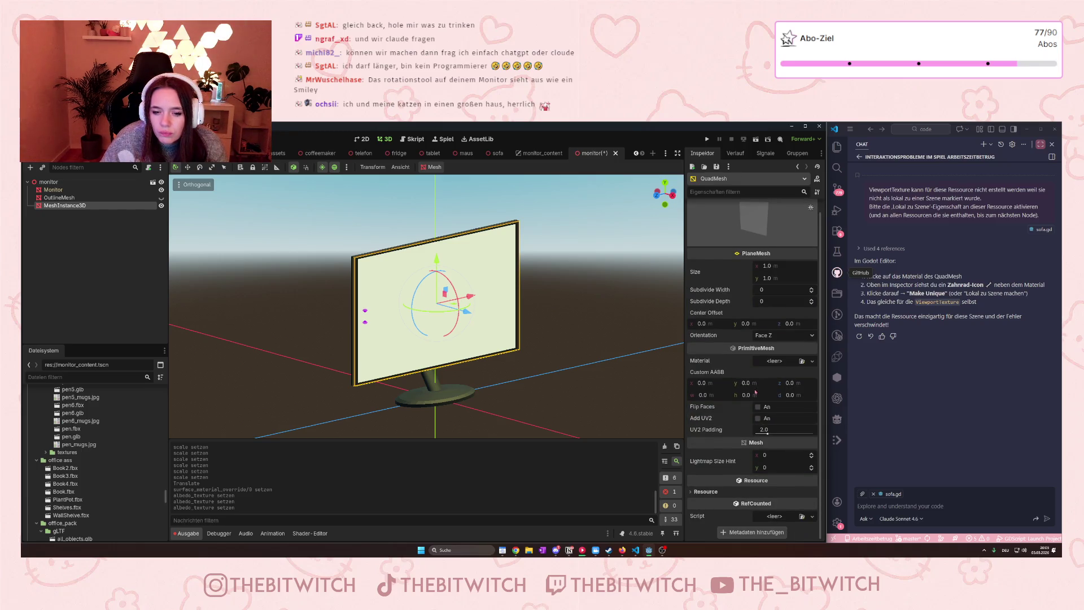
scroll(755, 391, up, 1)
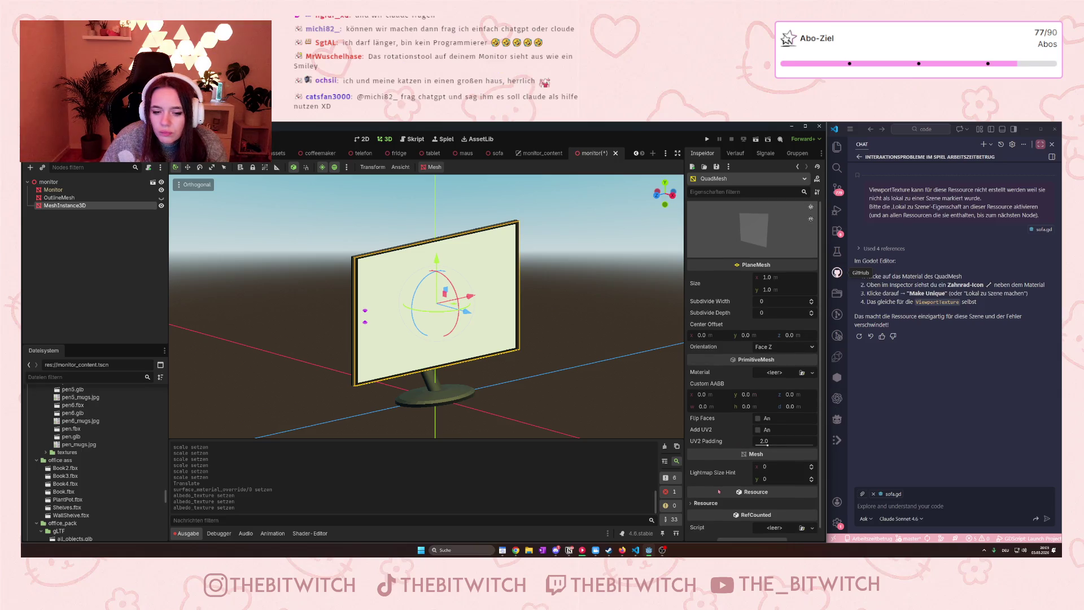
scroll(719, 492, down, 1)
click(692, 492)
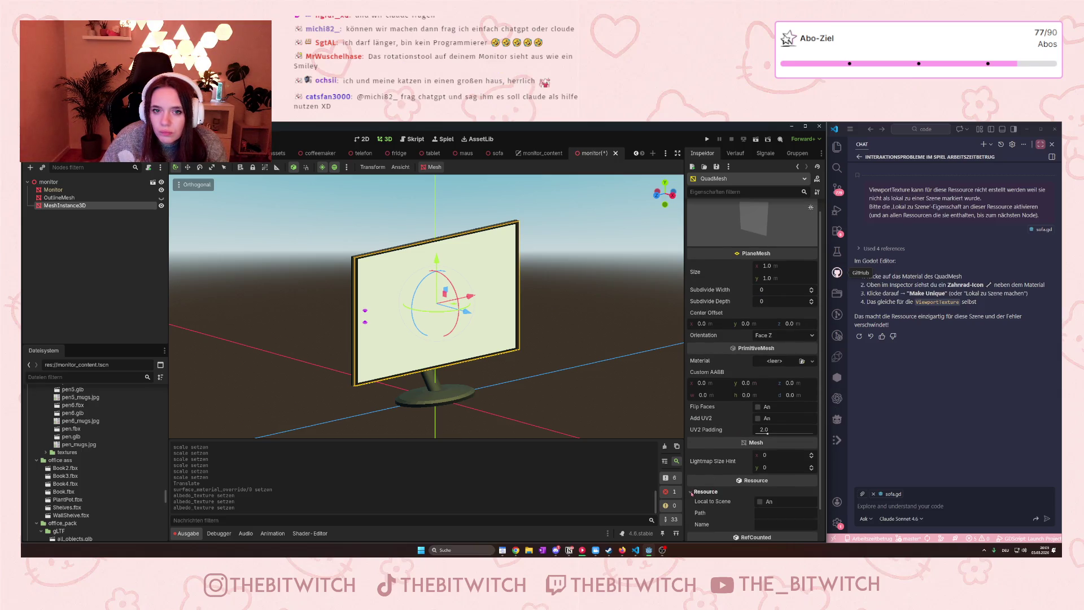
scroll(731, 493, down, 3)
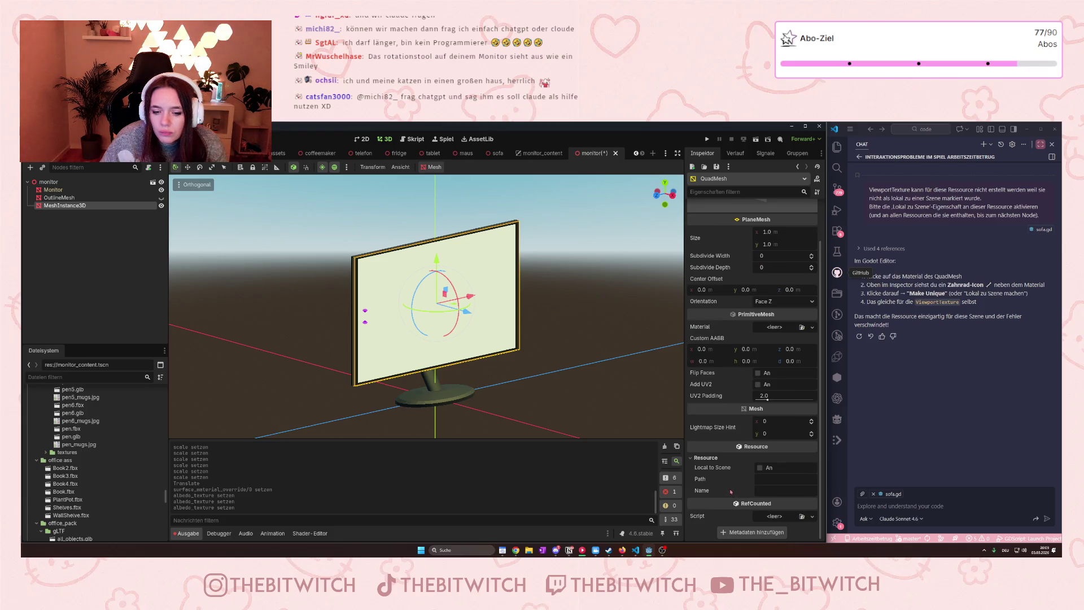
scroll(731, 492, up, 4)
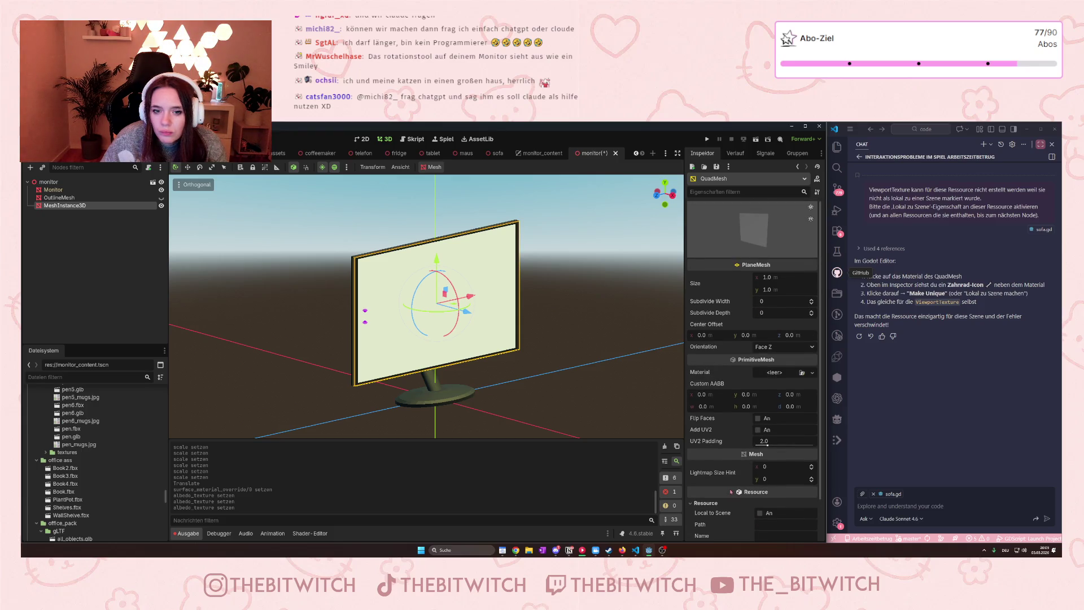
scroll(731, 492, down, 4)
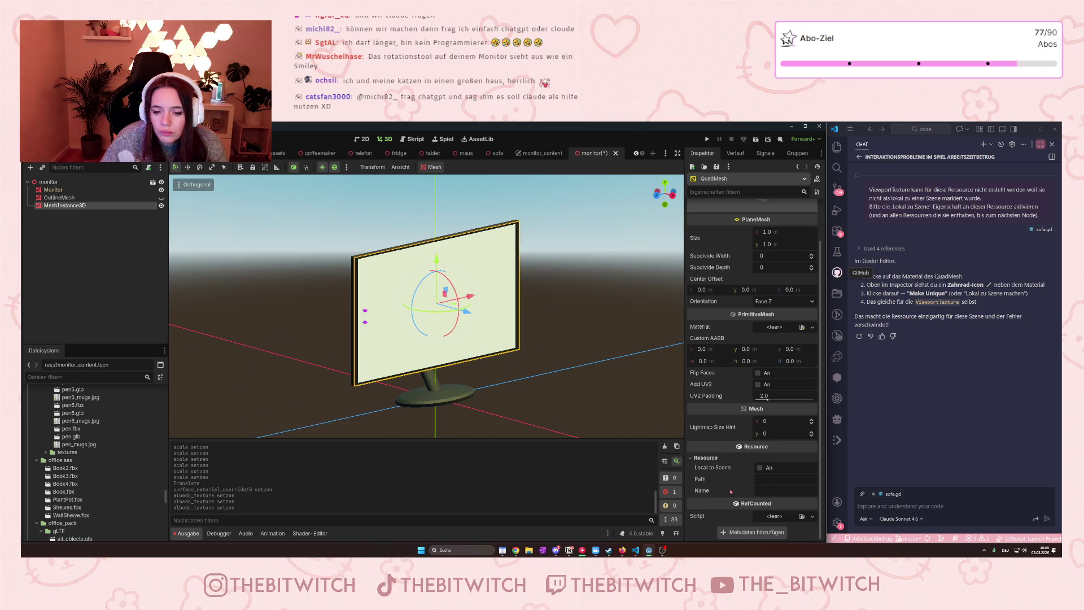
scroll(728, 474, up, 4)
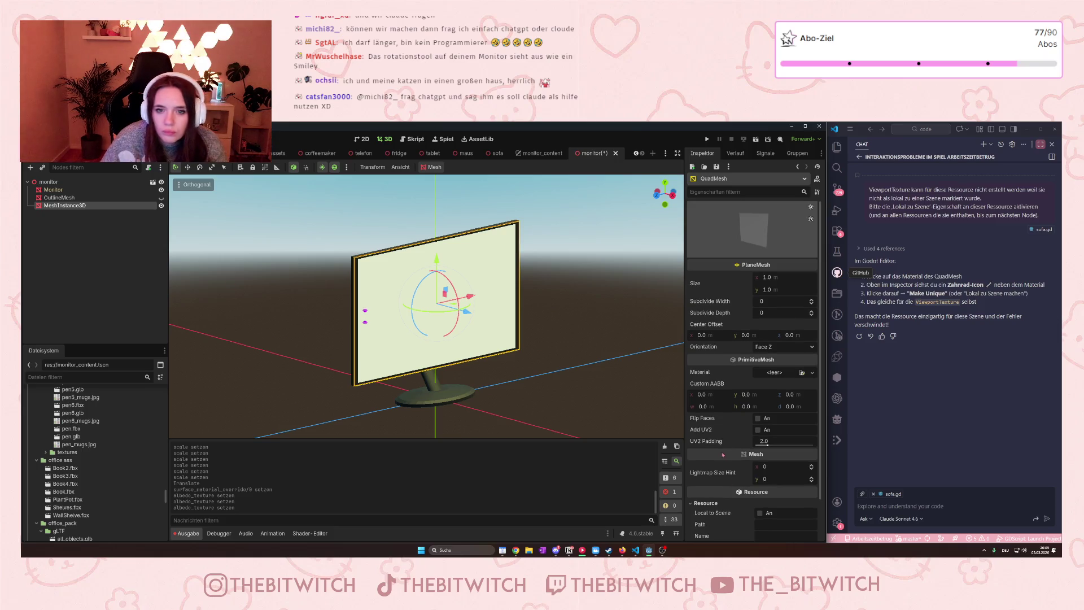
click(798, 166)
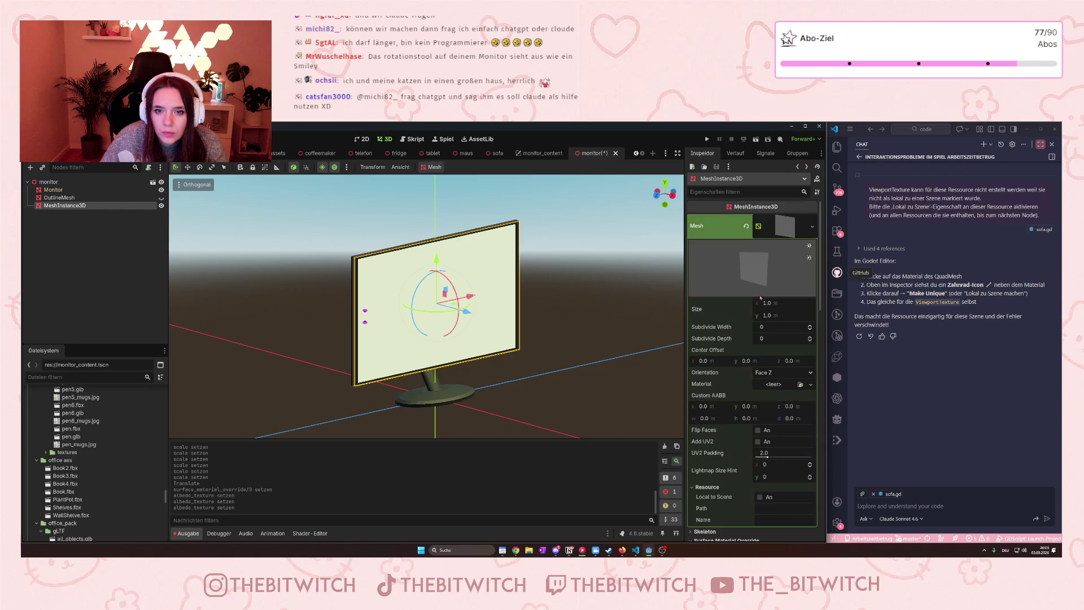
Mark the QuadMesh Local to Scene, then retry a new ViewportTexture for Albedo, which still warns.
scroll(752, 324, down, 5)
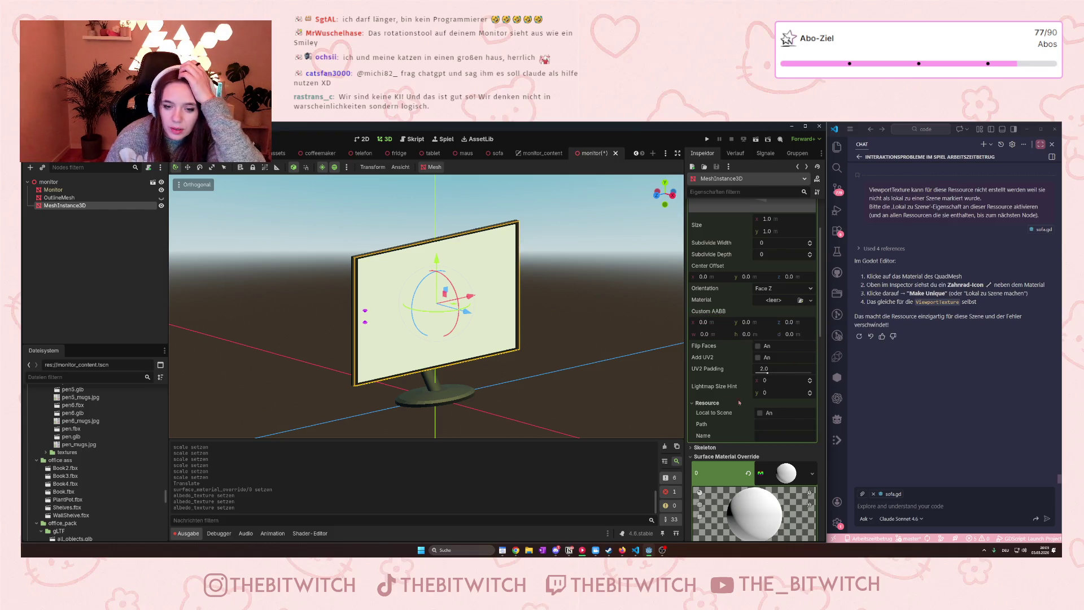
click(759, 412)
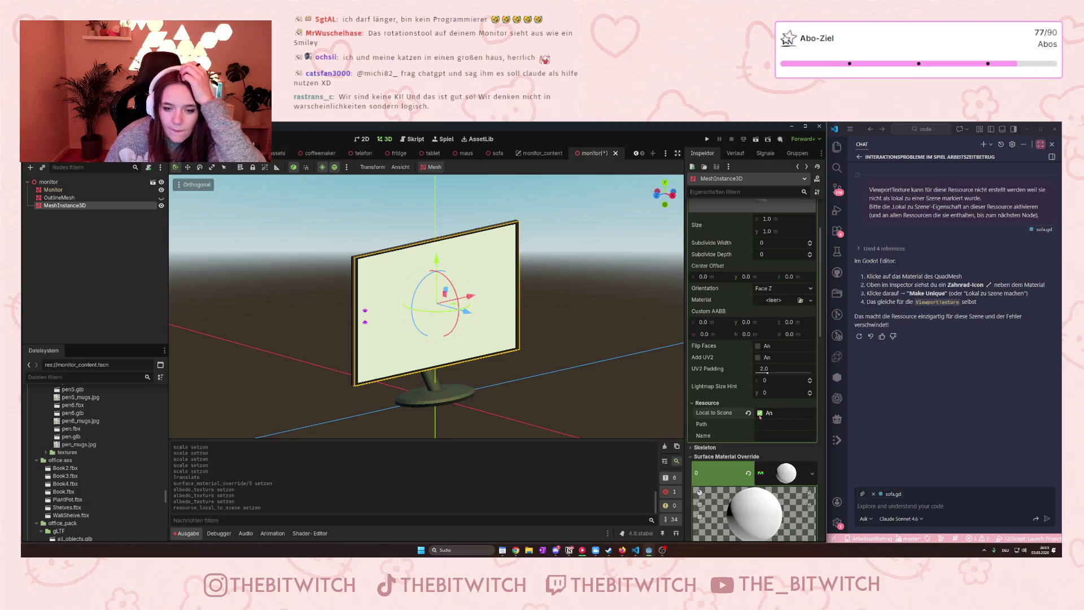
scroll(751, 406, down, 5)
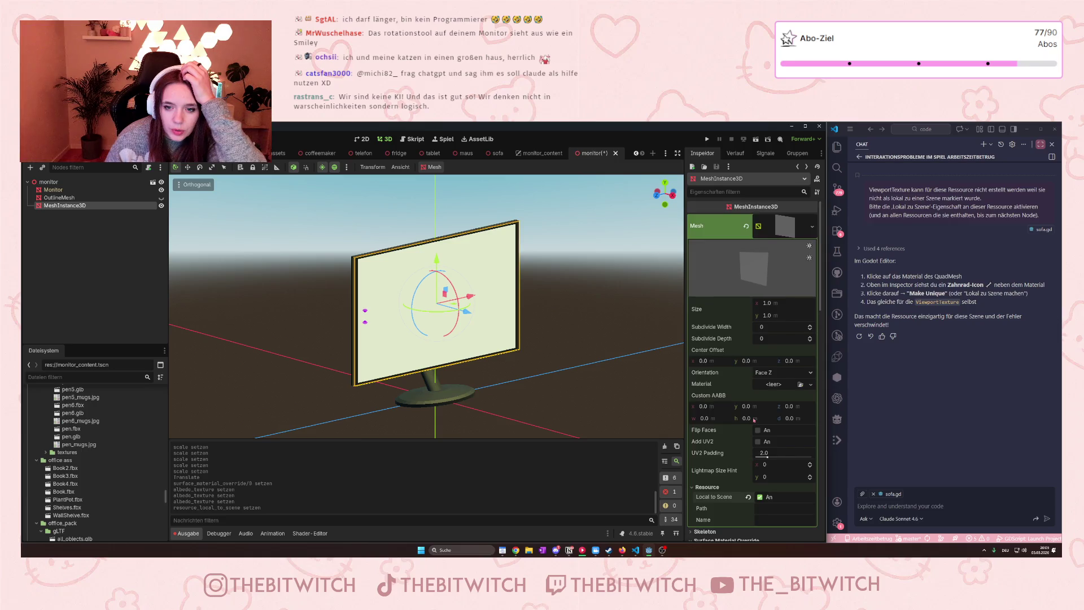
scroll(760, 353, down, 3)
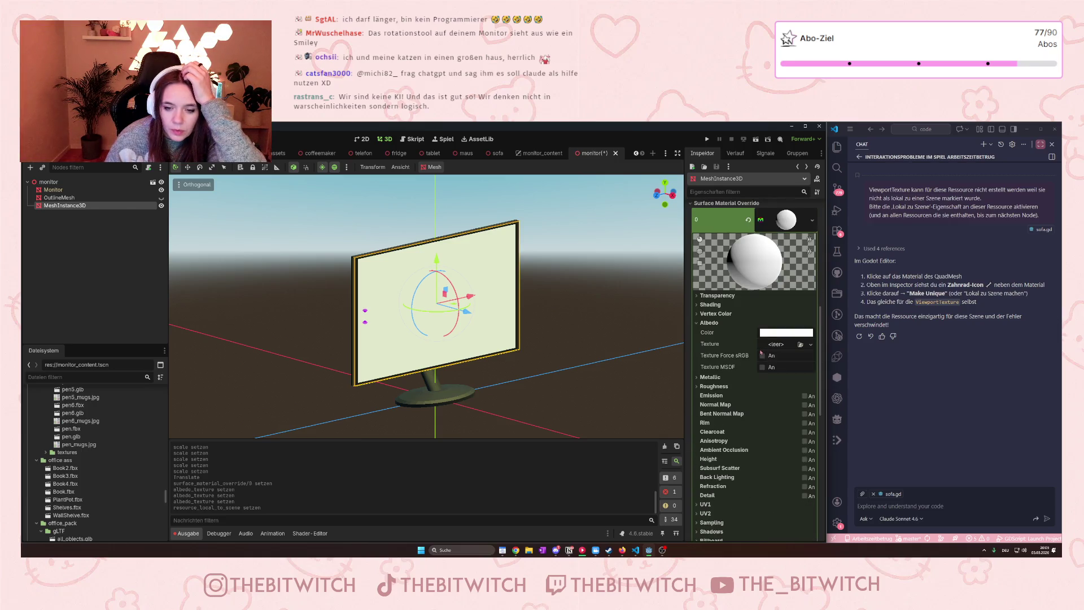
click(773, 345)
click(759, 366)
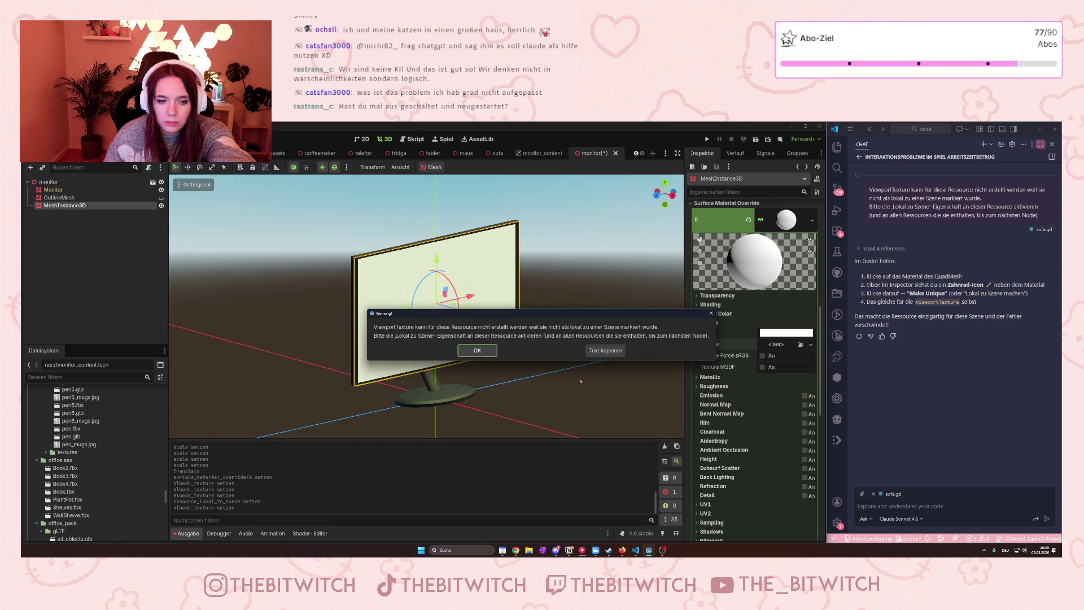
Dismiss the warning, make the material Local to Scene, and assign a new ViewportTexture to Albedo.
click(478, 351)
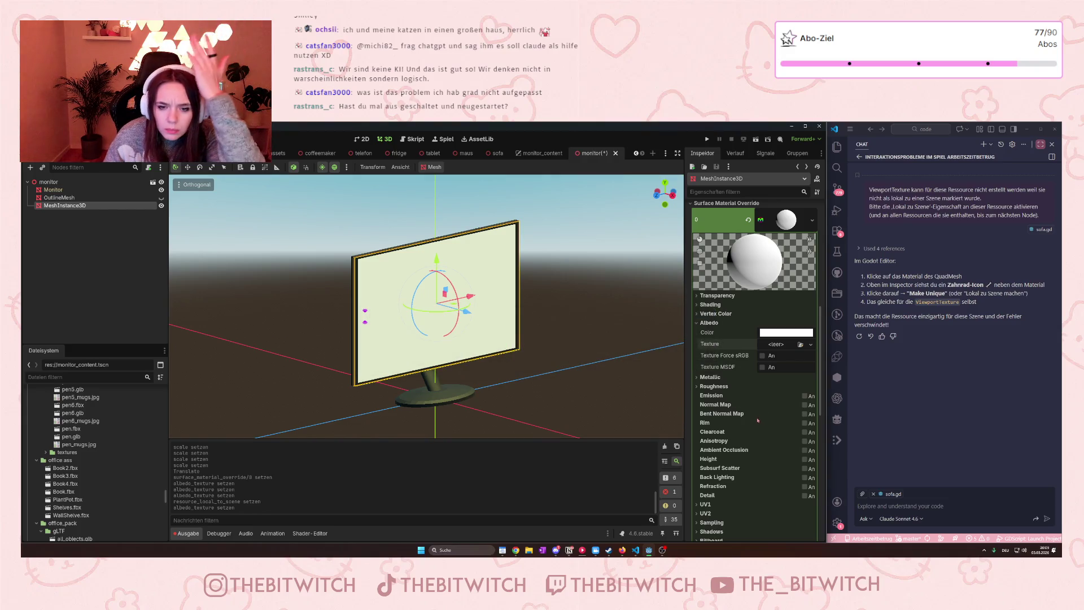
scroll(756, 423, down, 5)
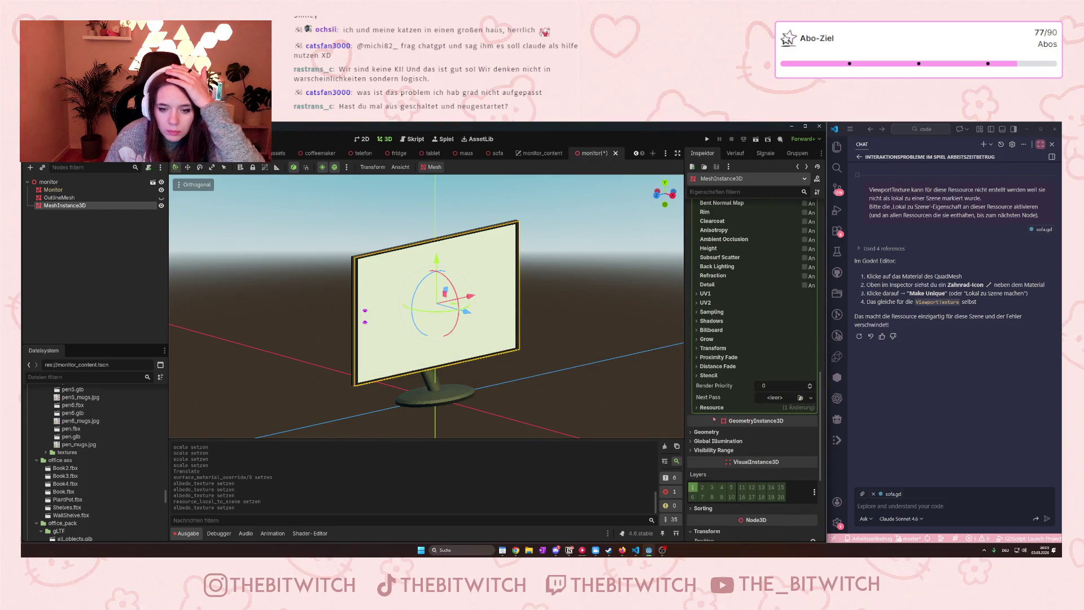
click(700, 408)
click(762, 417)
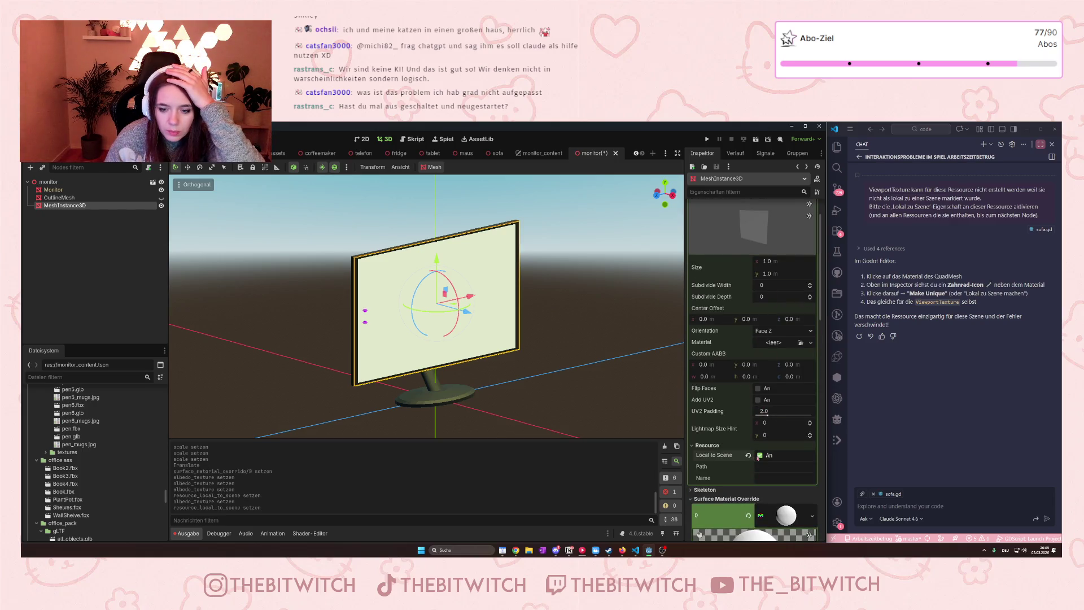
scroll(754, 446, down, 6)
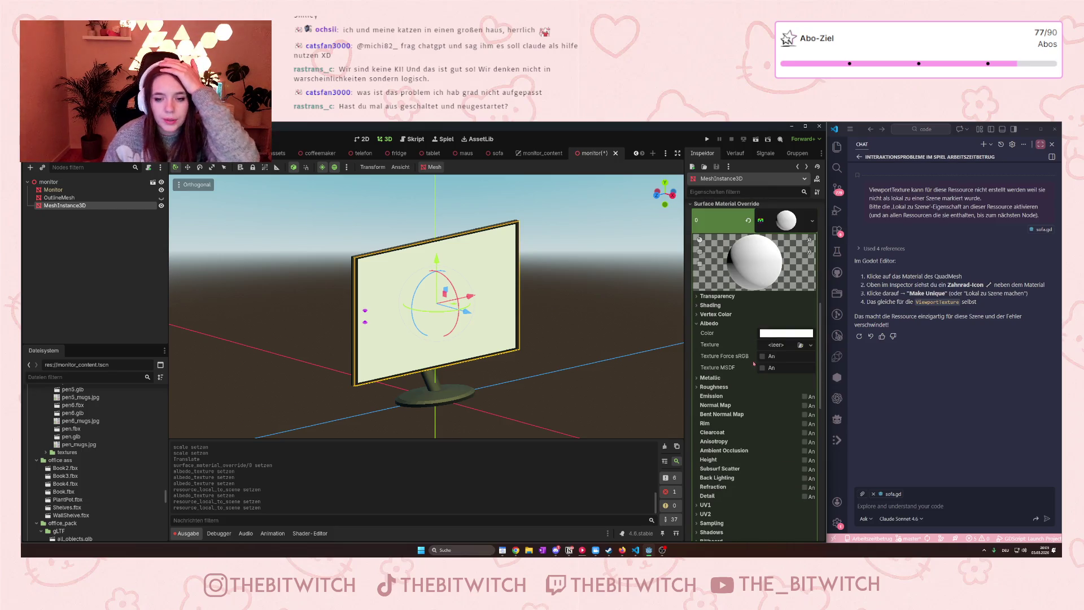
click(775, 345)
click(757, 366)
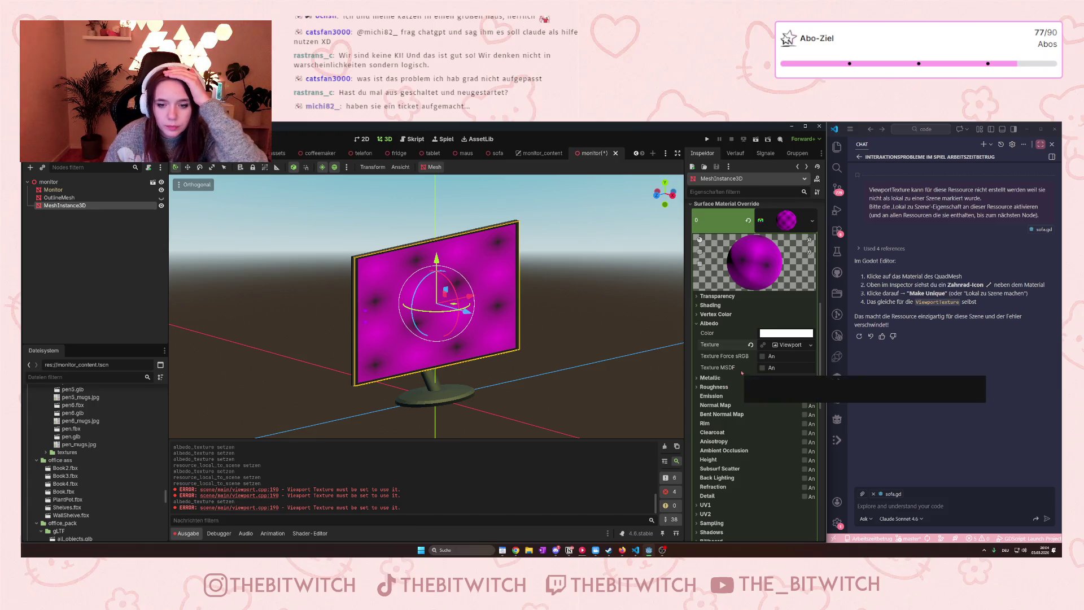
Try picking a node for the Viewport Path with all nodes shown, cancel, and open the instancing scene picker.
click(795, 346)
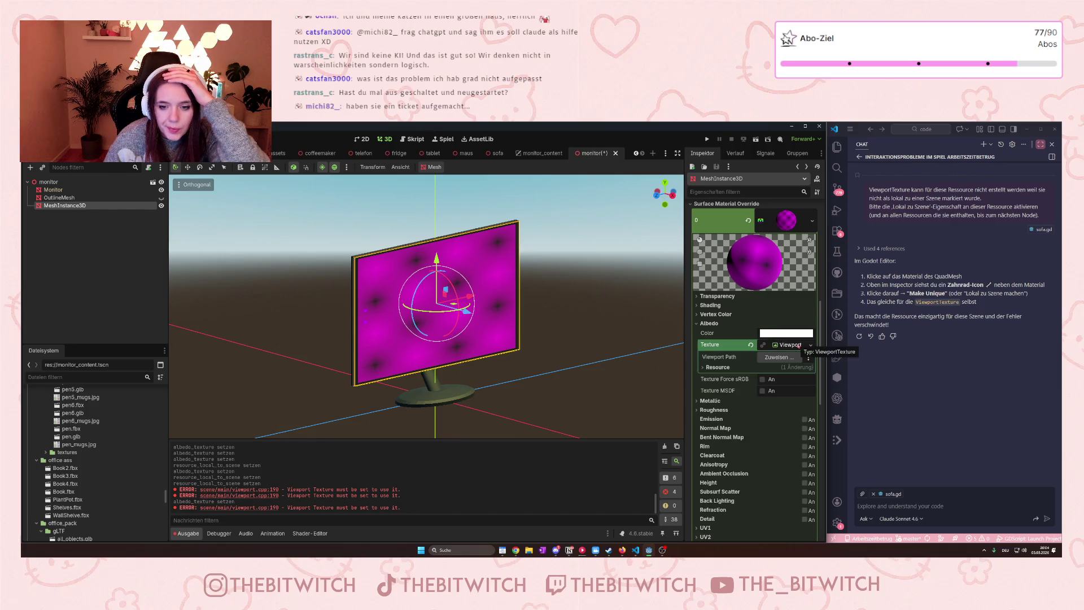
click(778, 360)
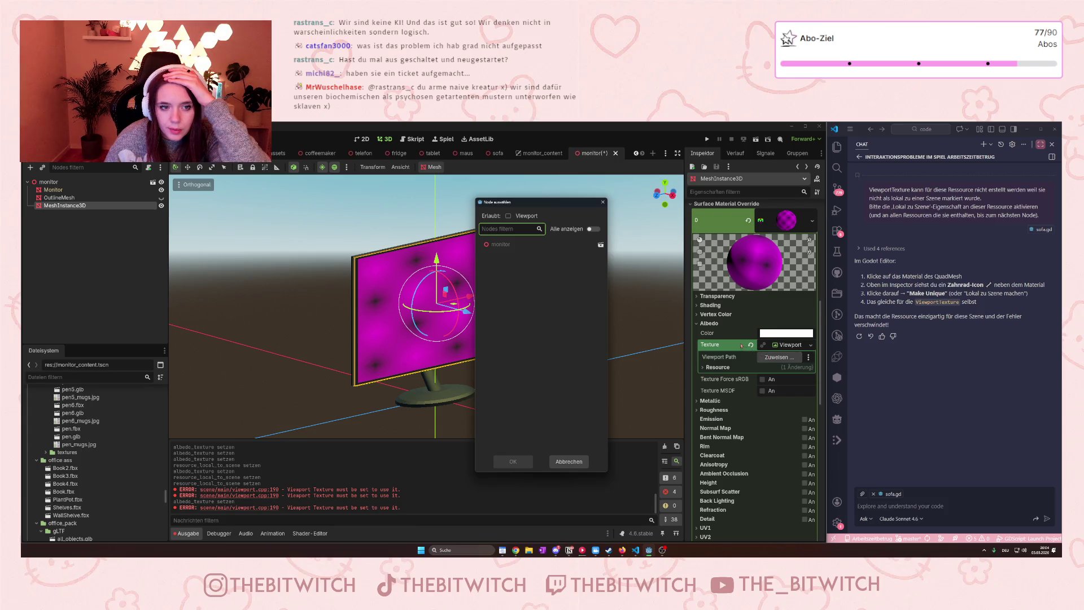
click(592, 229)
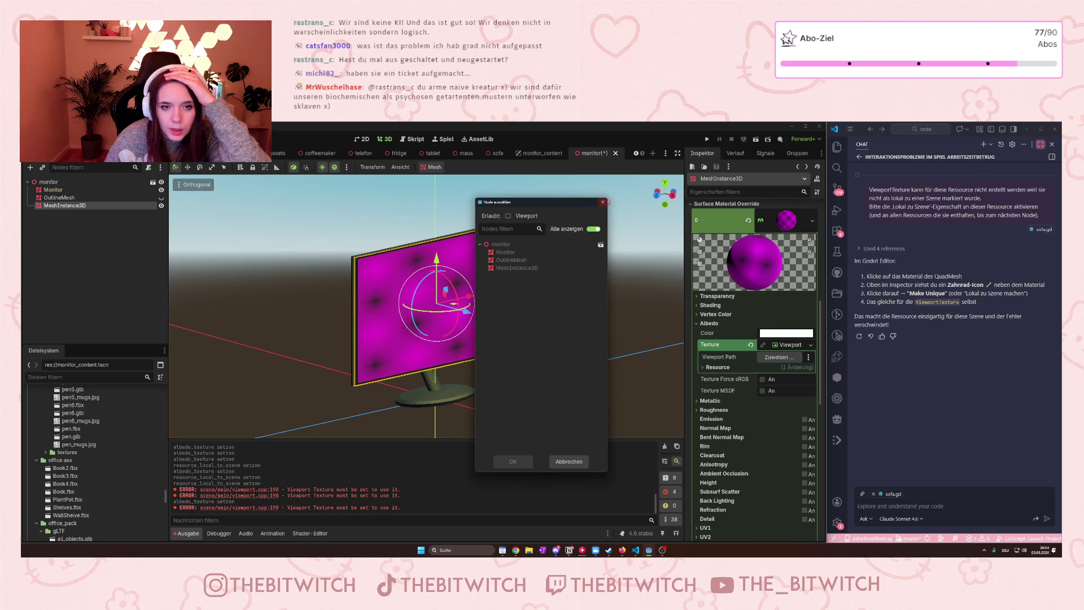
click(604, 203)
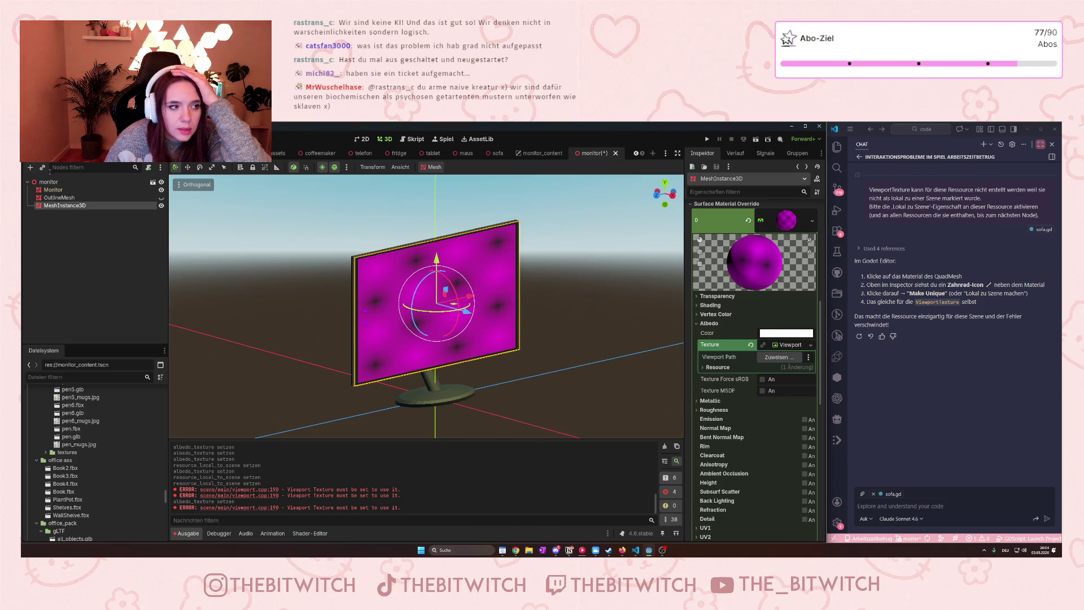
click(42, 167)
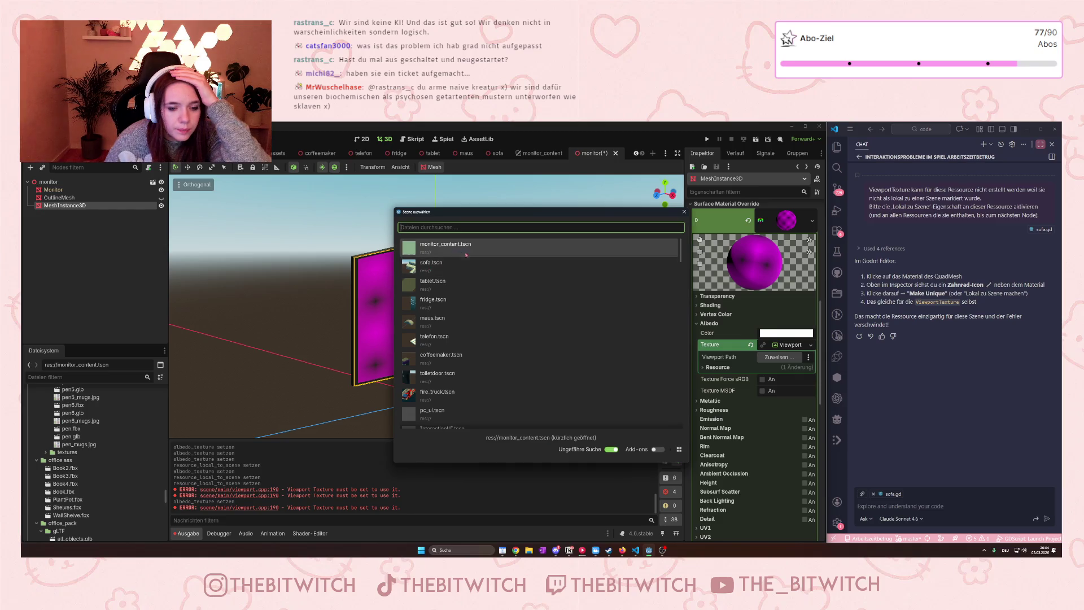
Instance monitor_content.tscn under MeshInstance3D, toggle its visibility, and glance at the monitor_content scene.
key(Return)
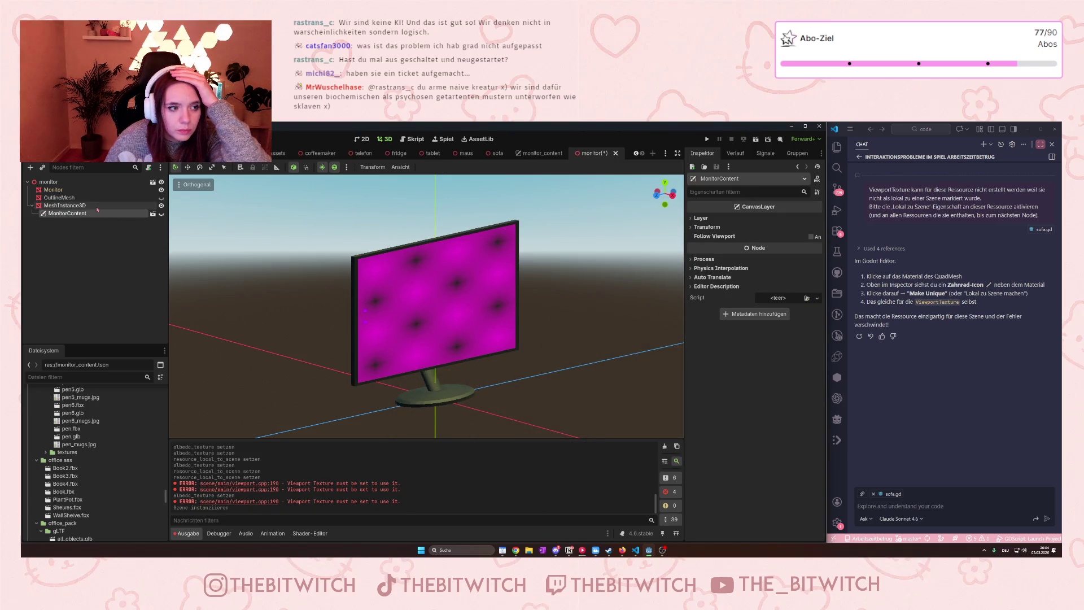
click(97, 207)
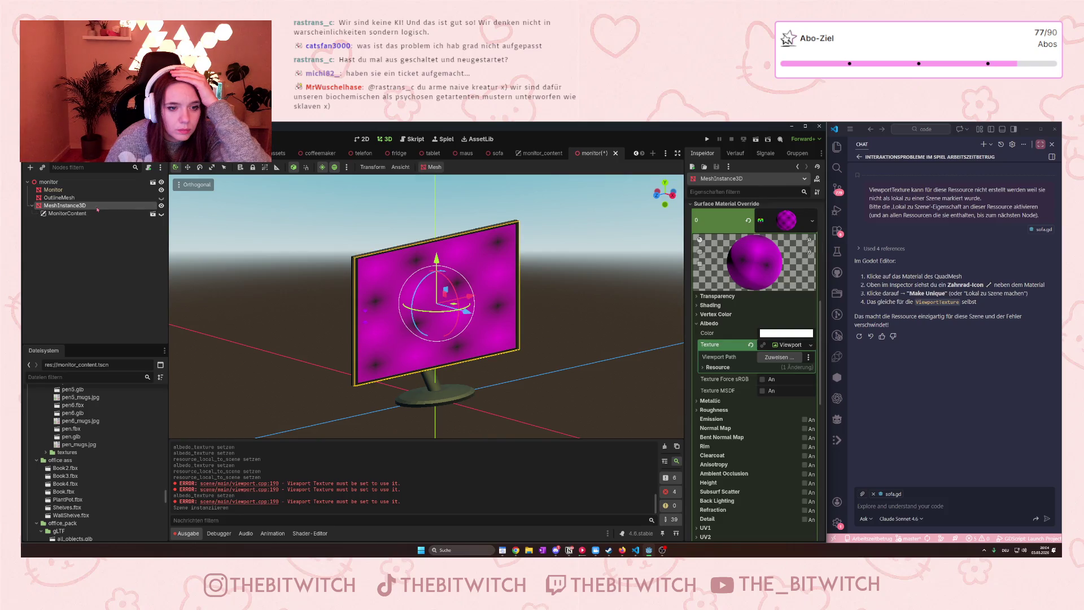
click(162, 214)
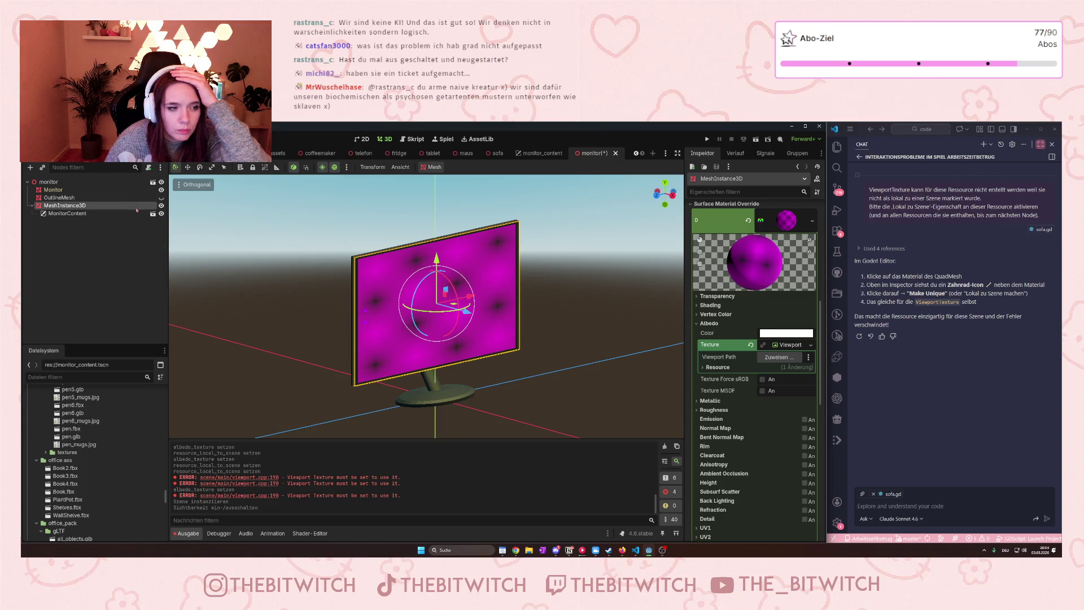
click(162, 215)
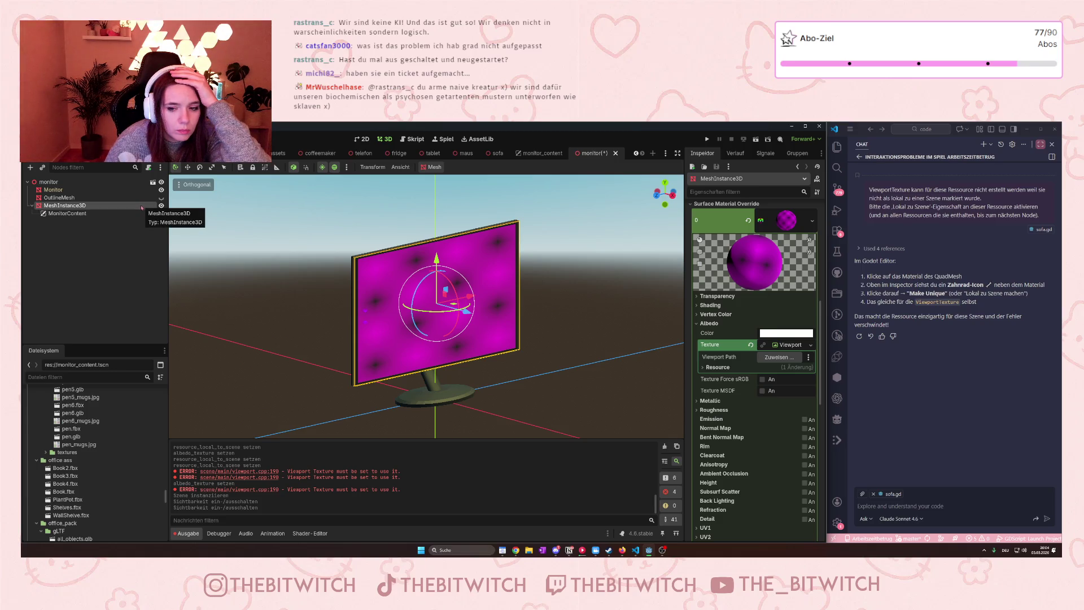
click(161, 215)
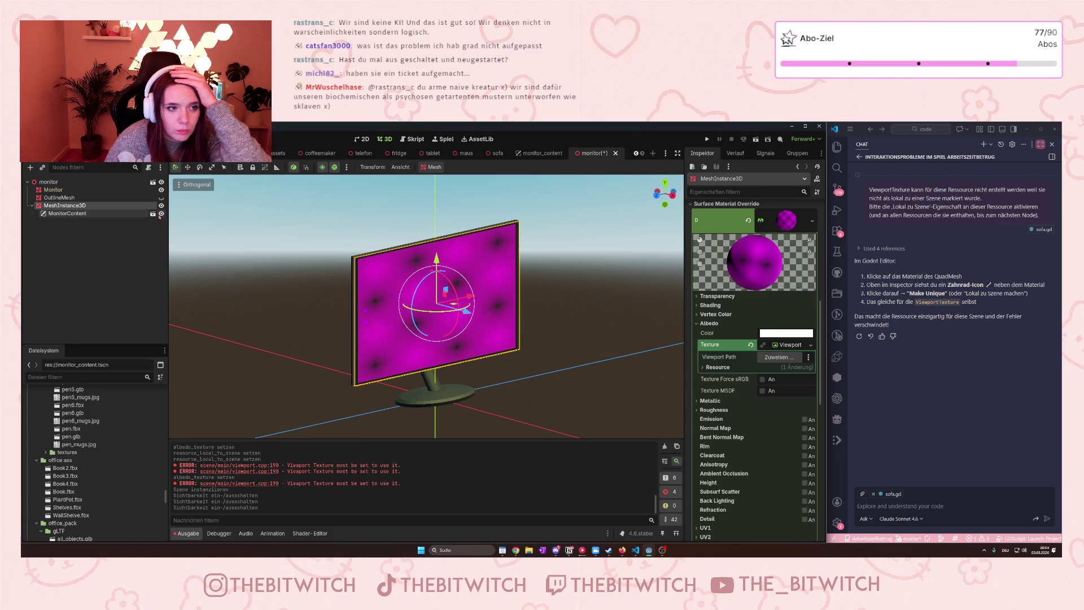
click(539, 153)
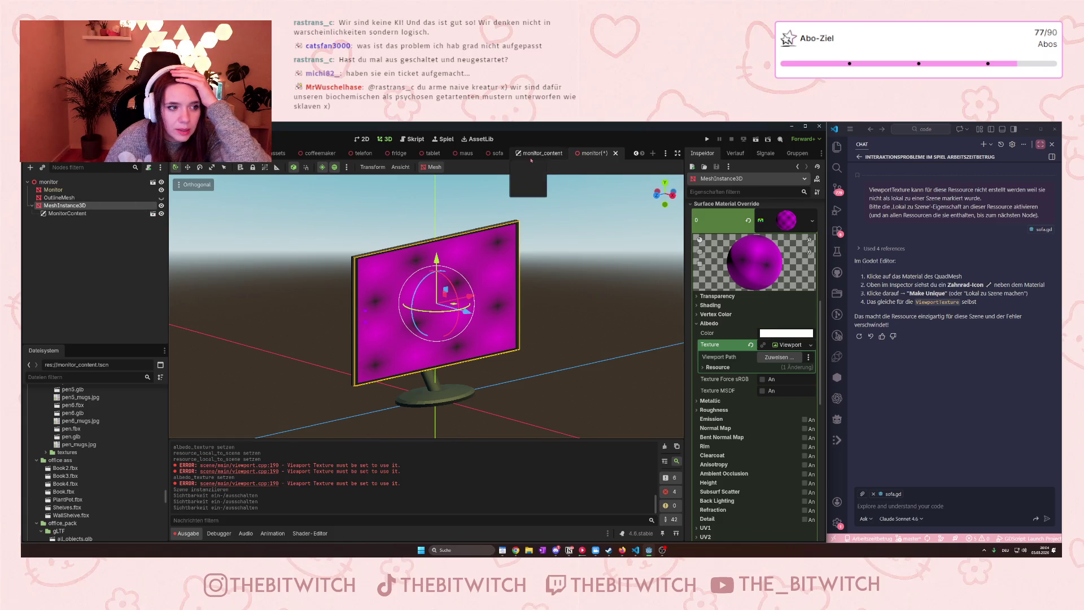
click(599, 153)
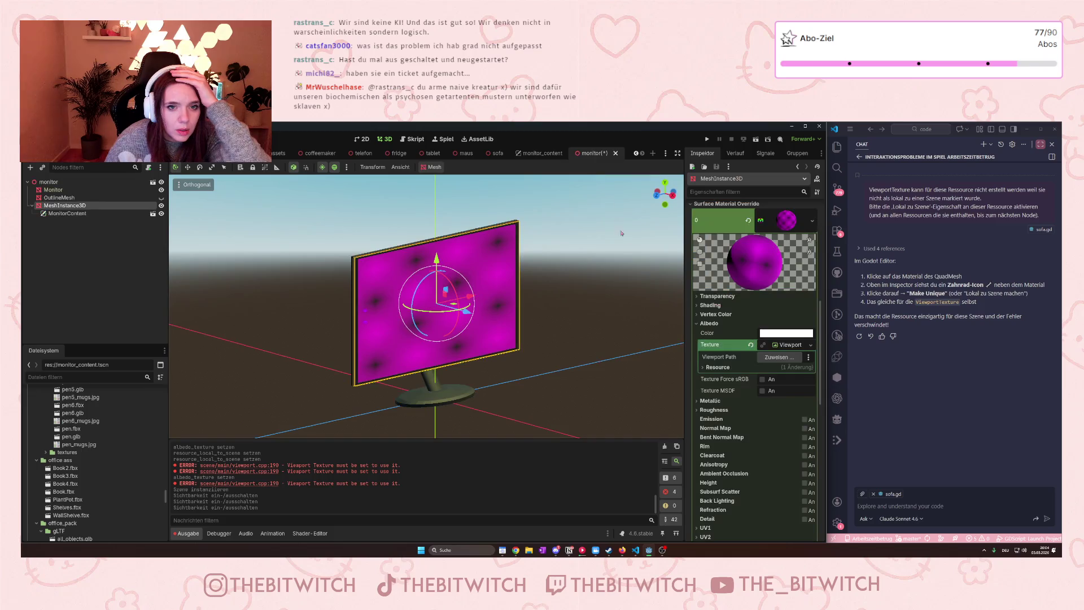
Reopen the ViewportTexture's Viewport Path node picker and cancel without choosing.
click(798, 345)
click(798, 345)
click(778, 357)
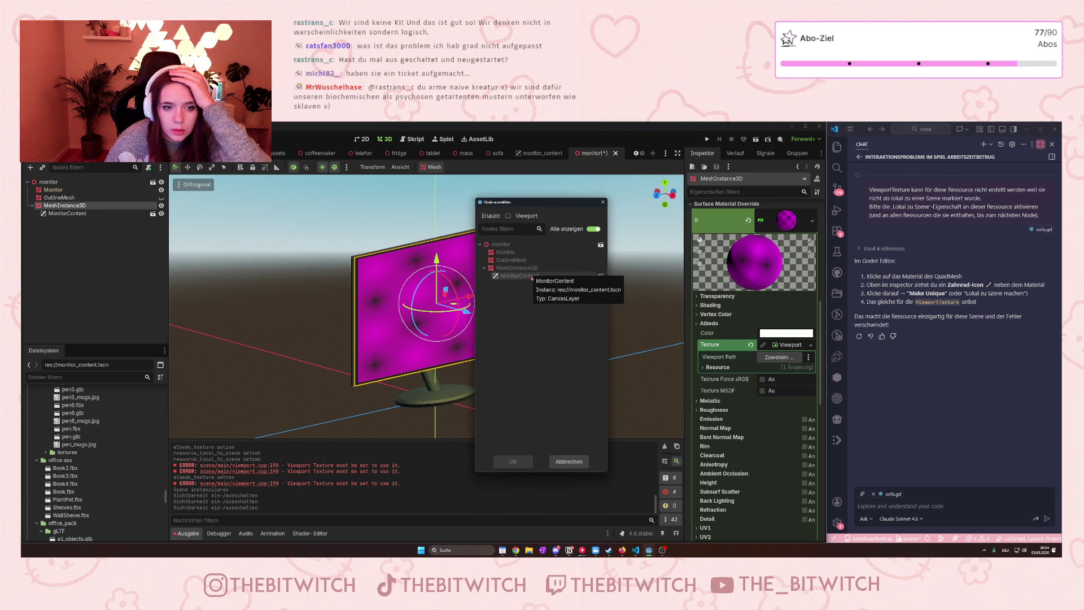
click(568, 462)
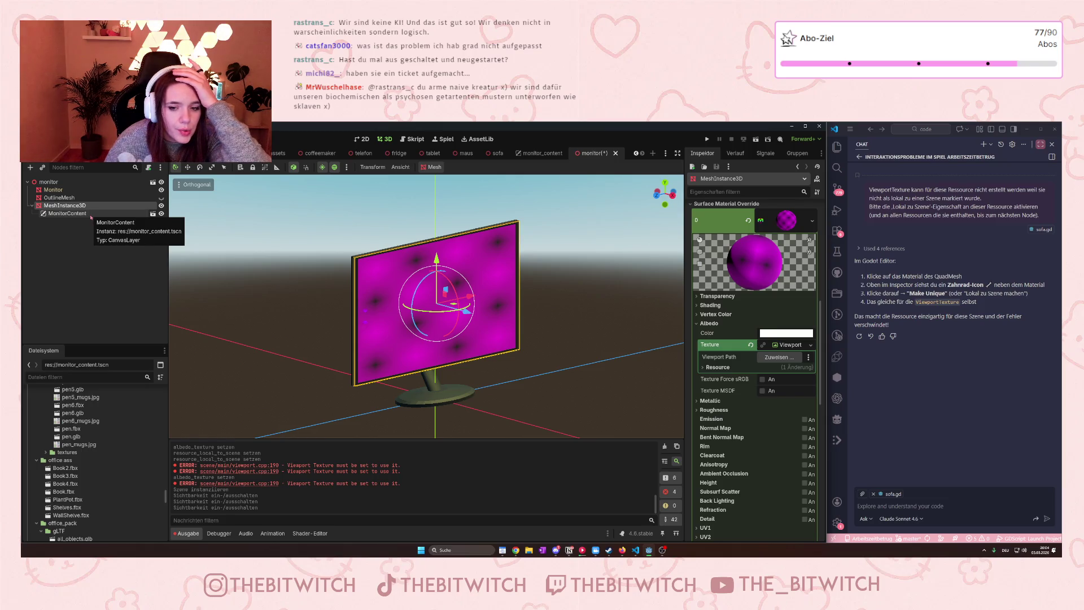
Undo the visibility toggles and the MonitorContent instancing, then reselect MeshInstance3D.
click(87, 276)
key(ctrl+z)
key(ctrl+z)
key(ctrl+z)
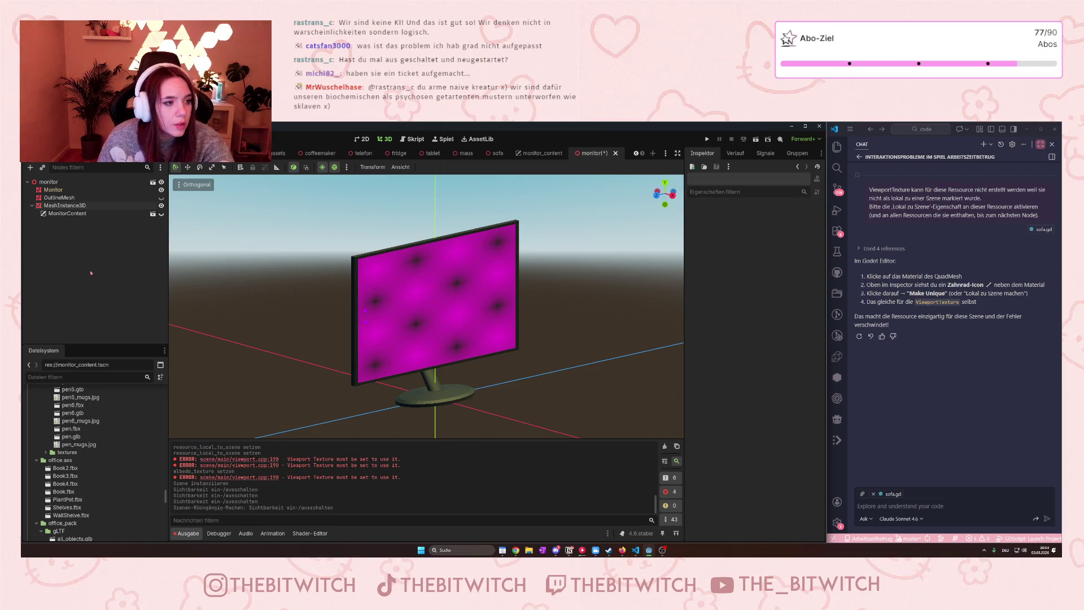
key(ctrl+z)
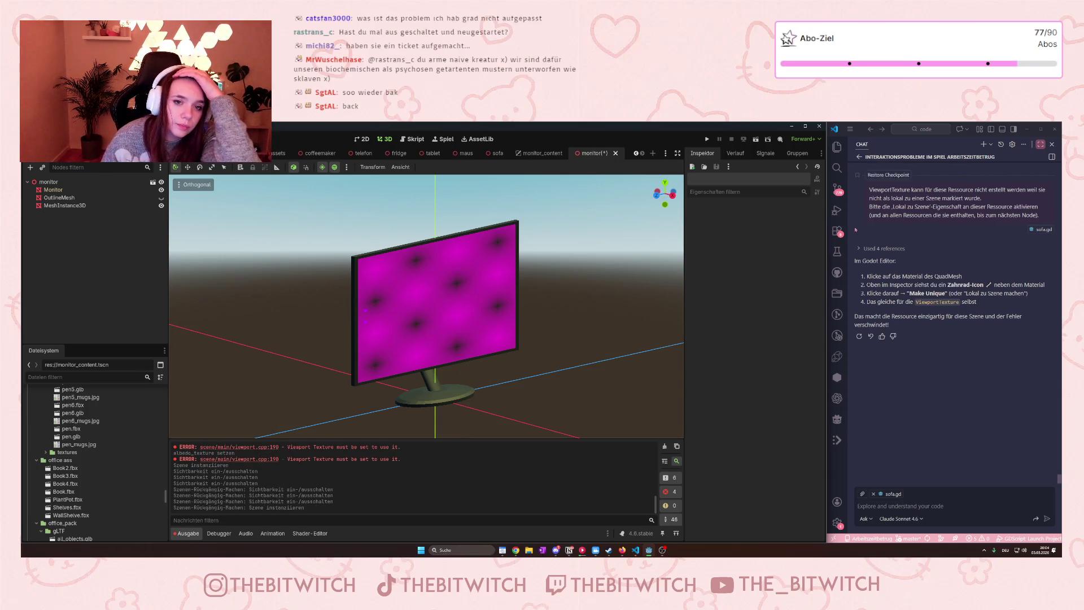
click(92, 205)
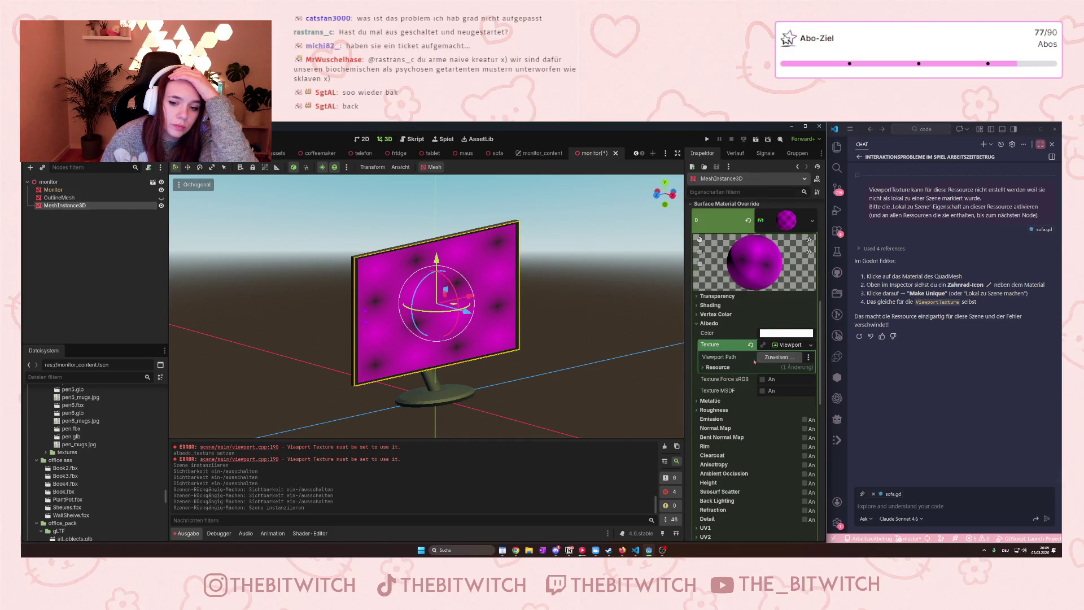
Expand and collapse the texture's resource details, then open and close the Viewport Path node picker.
click(718, 367)
click(719, 368)
click(779, 357)
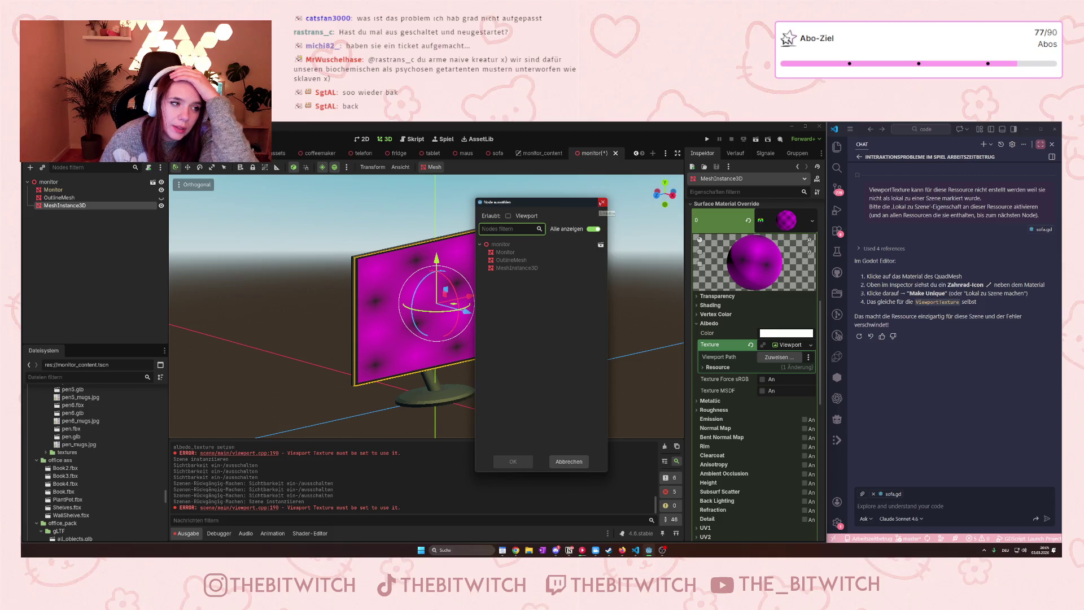
click(601, 202)
Instance monitor_content.tscn under MeshInstance3D again and toggle its visibility.
click(42, 168)
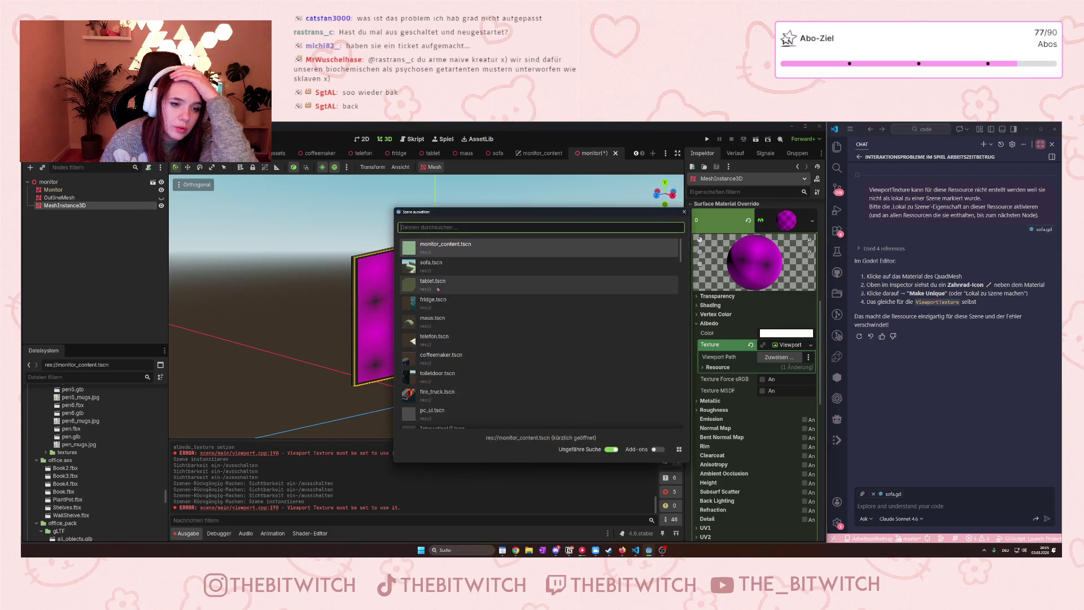
key(Return)
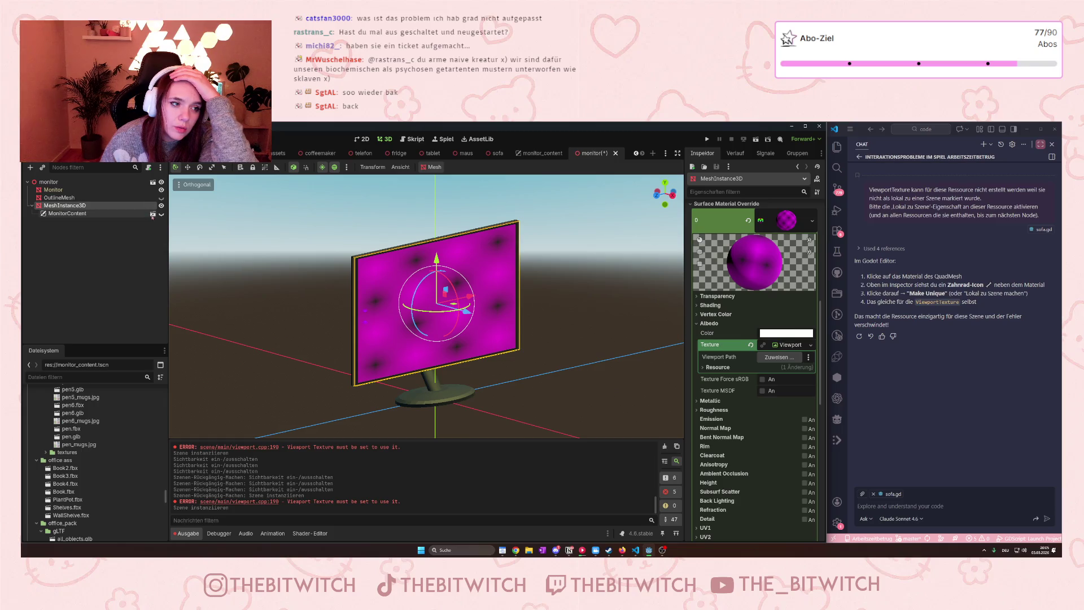
click(161, 214)
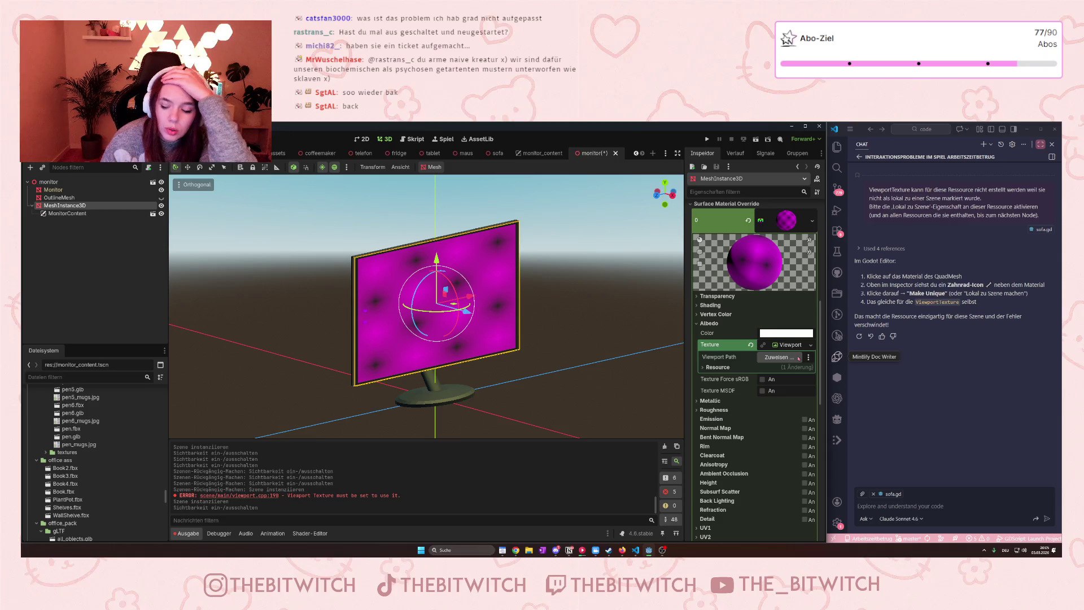
Try choosing MonitorContent as the Viewport Path node, cancel, and select MonitorContent.
click(799, 358)
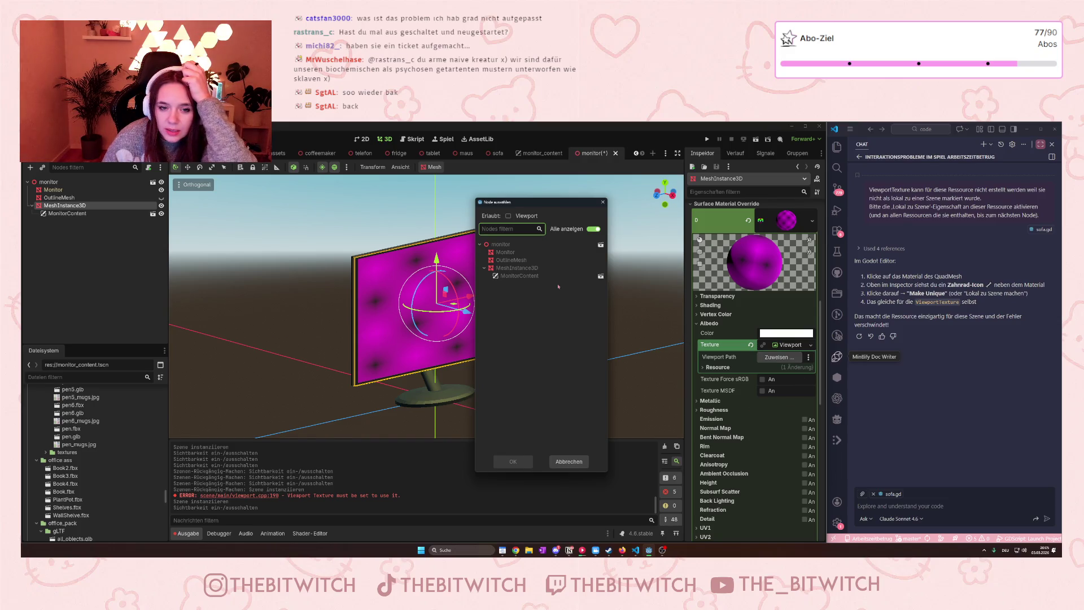
click(525, 276)
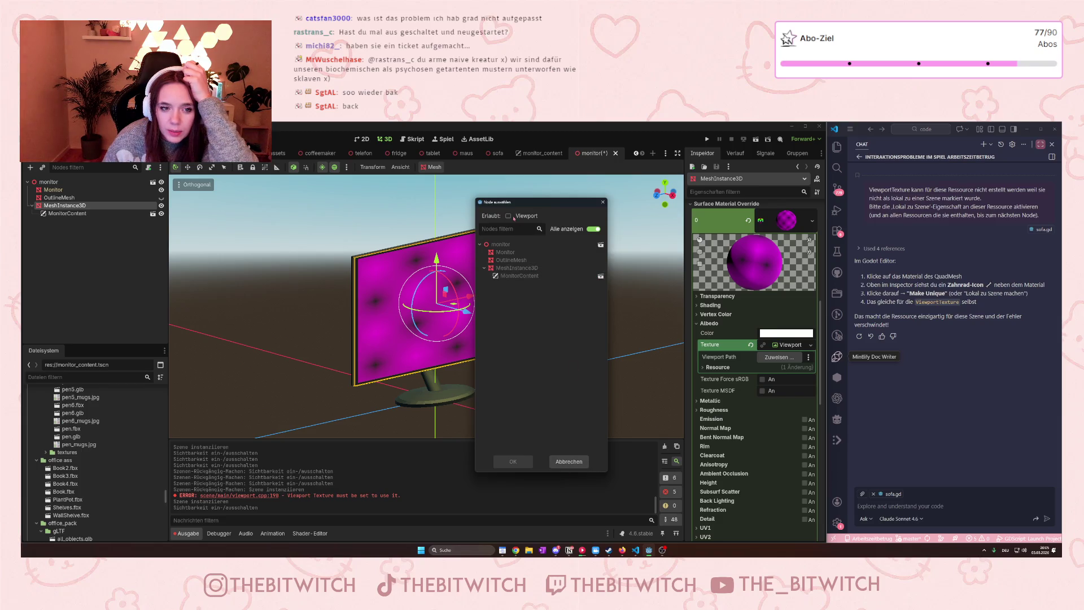
click(582, 460)
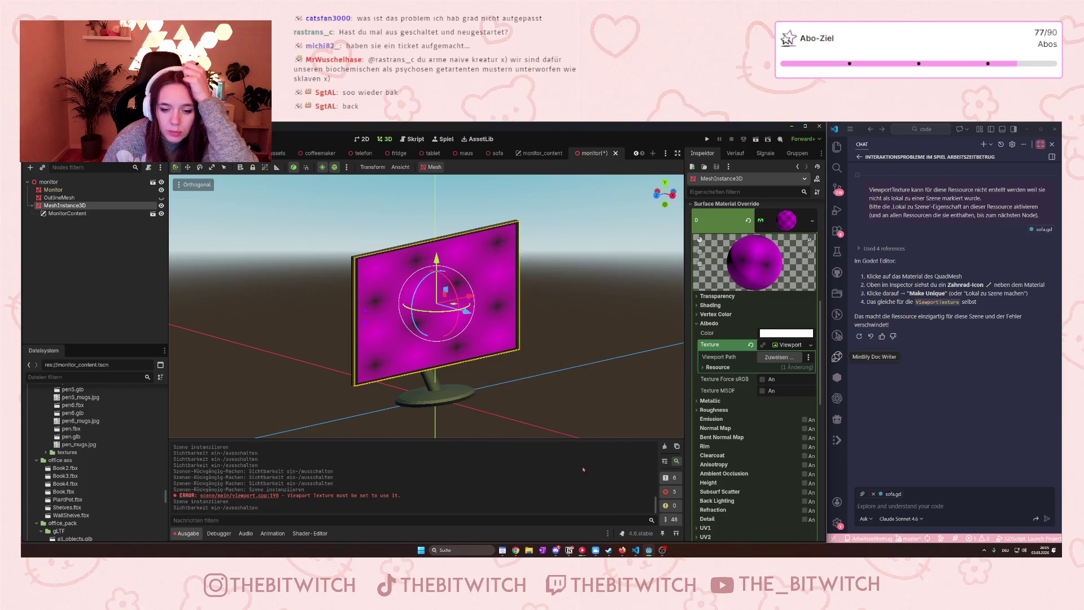
click(74, 214)
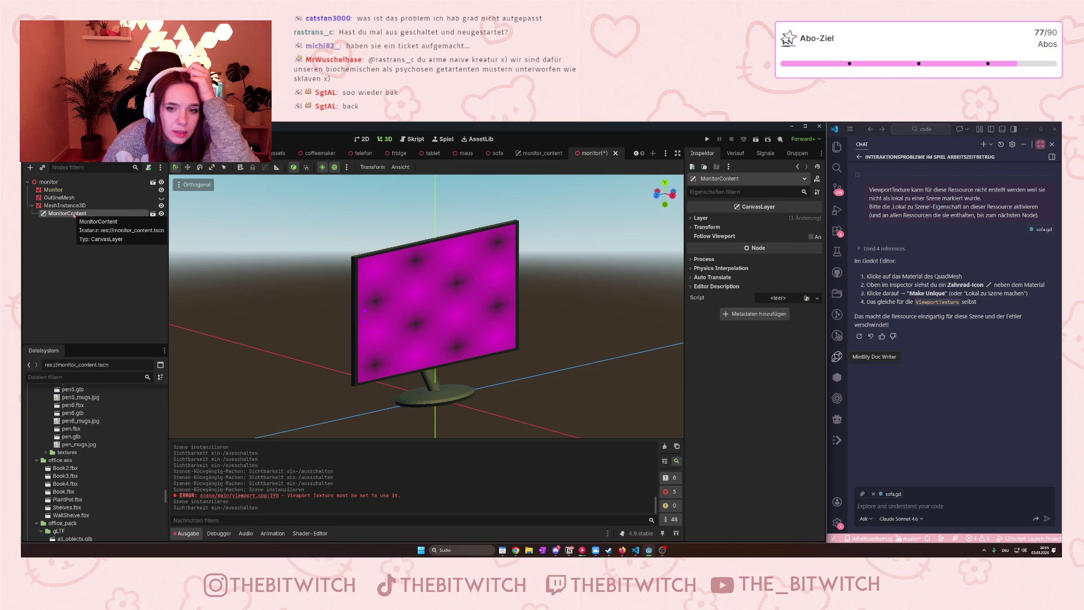
Change MonitorContent's canvas Layer to 2 and back to 1.
click(693, 219)
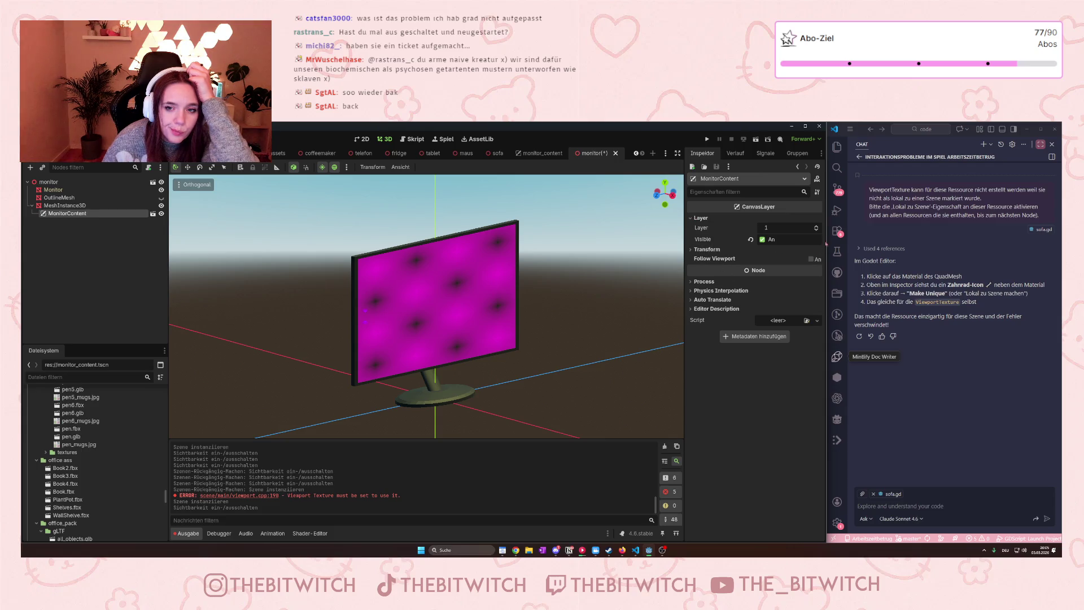
click(816, 226)
click(816, 230)
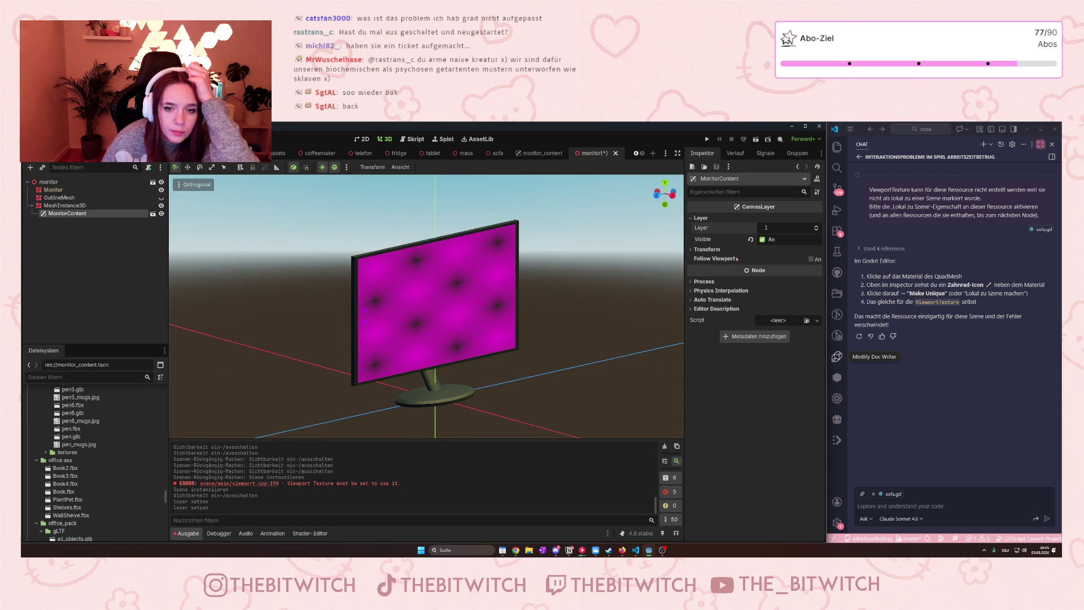
Delete the MonitorContent instance and switch to the monitor_content scene.
click(69, 220)
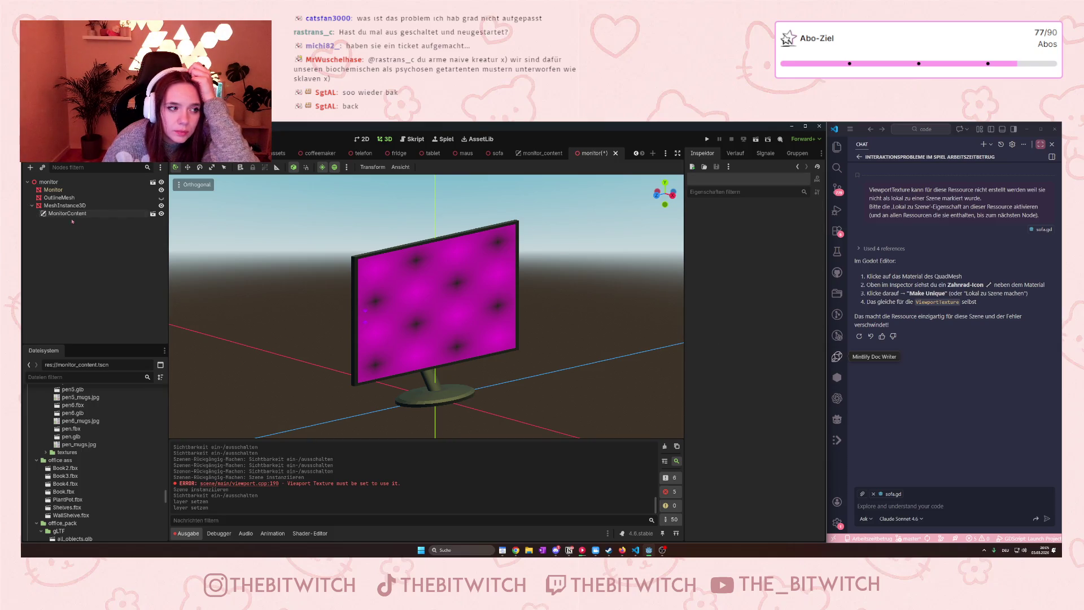
click(79, 213)
key(Delete)
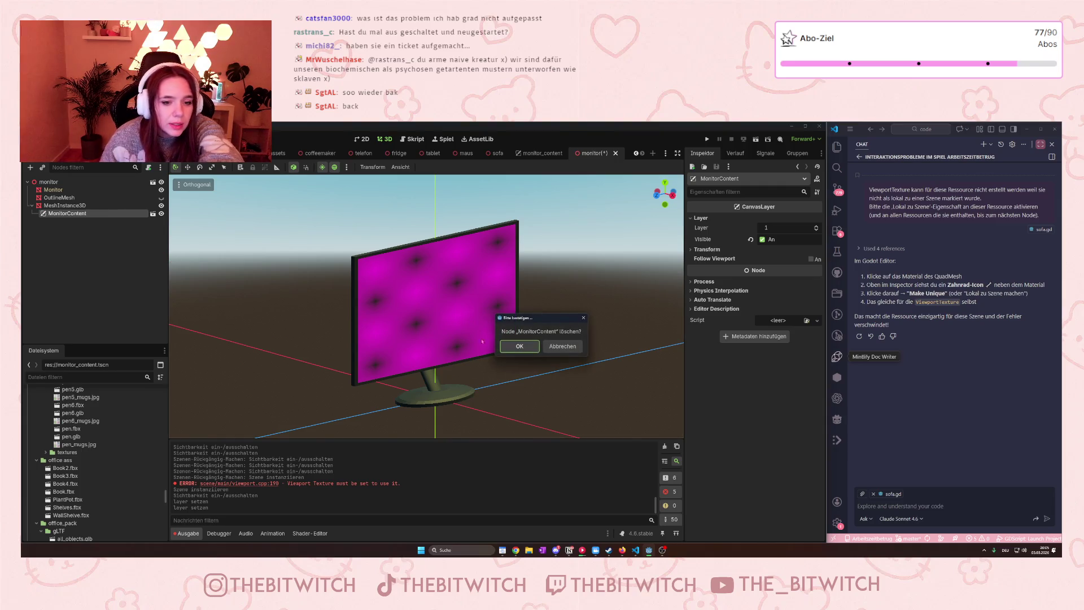
click(520, 347)
click(540, 154)
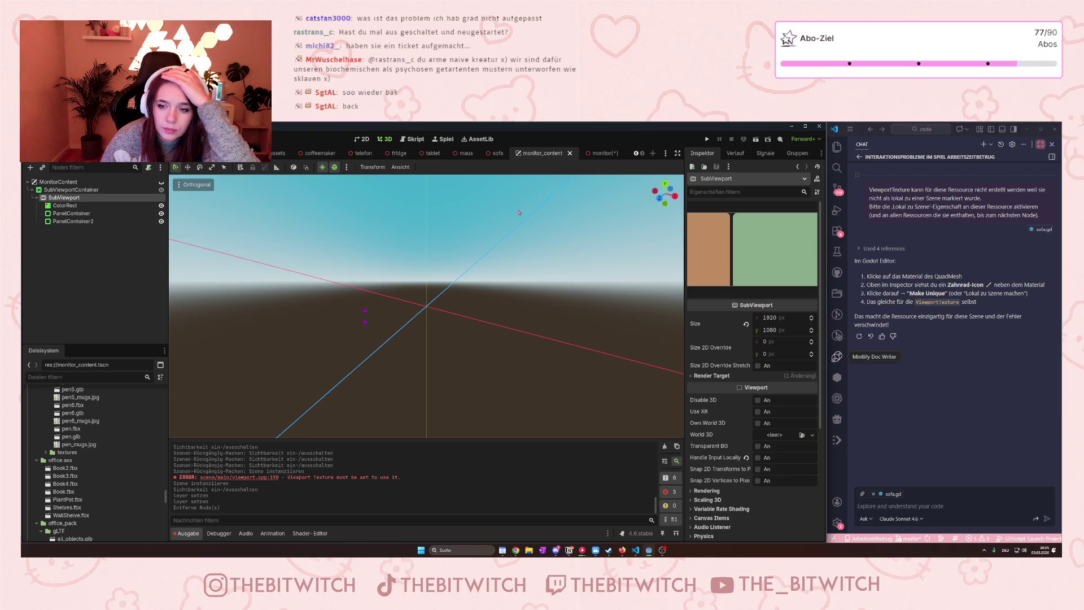
Ask Copilot chat 'Wie kann ich denn den Viewport in Monitor content dafür auswähle'.
click(906, 468)
text(Wie kann)
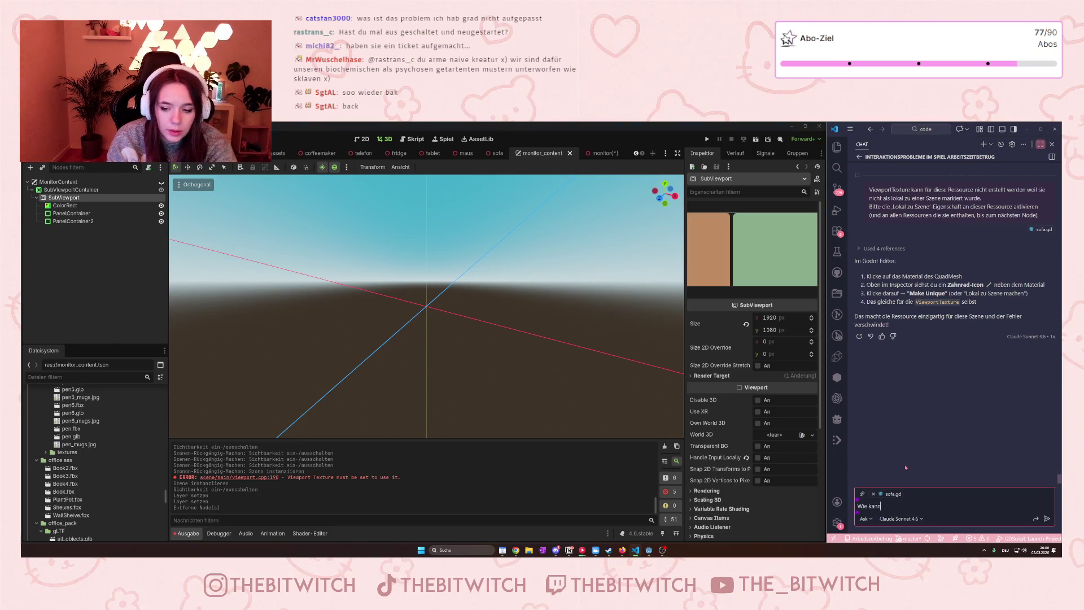
text( ich denn den)
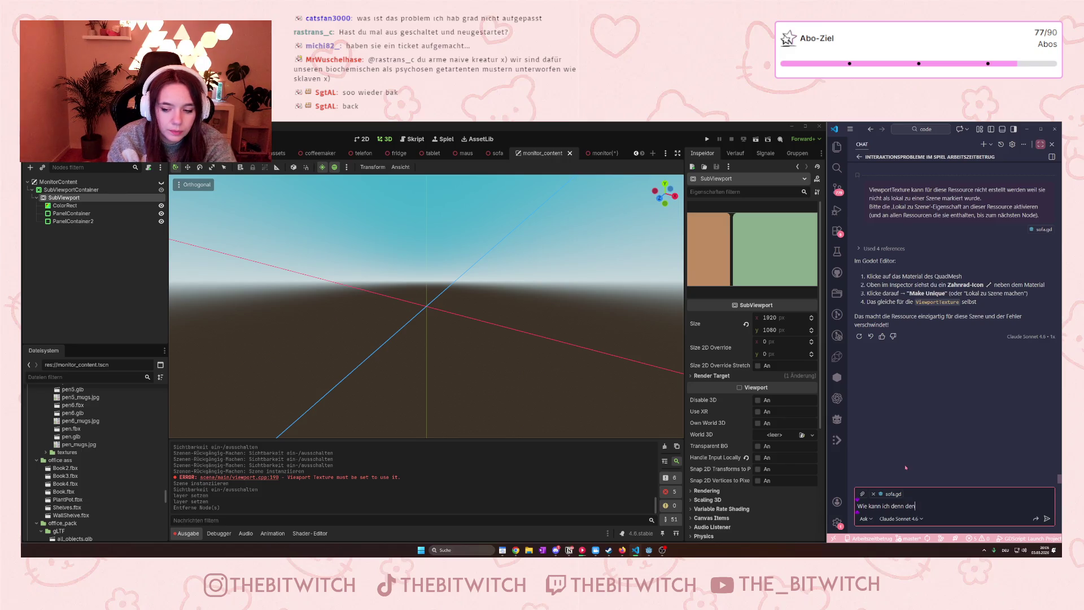
text( Viewport in Monitor c)
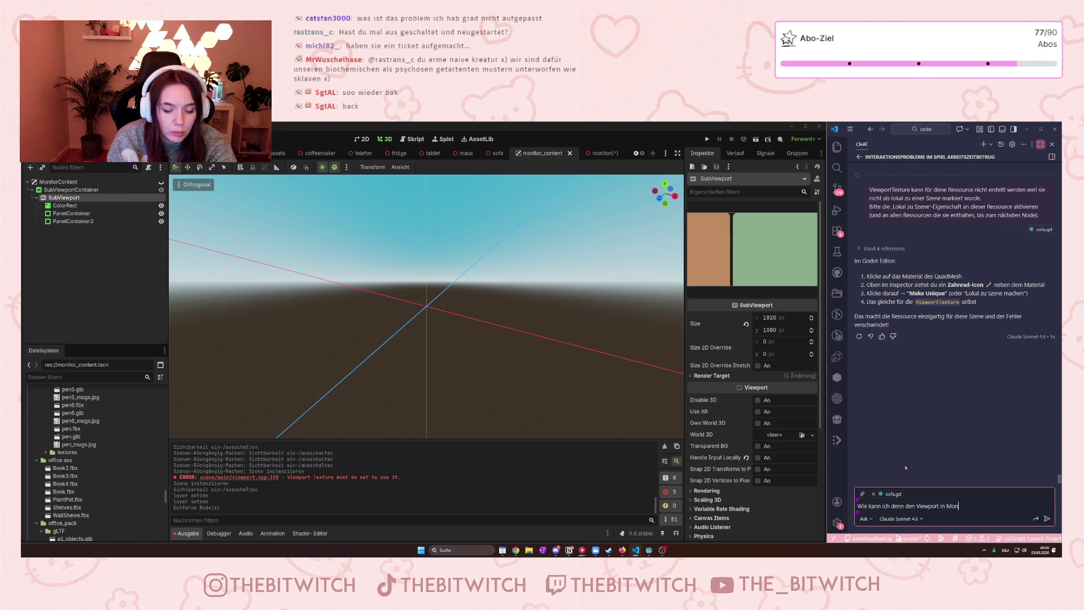
text(ont)
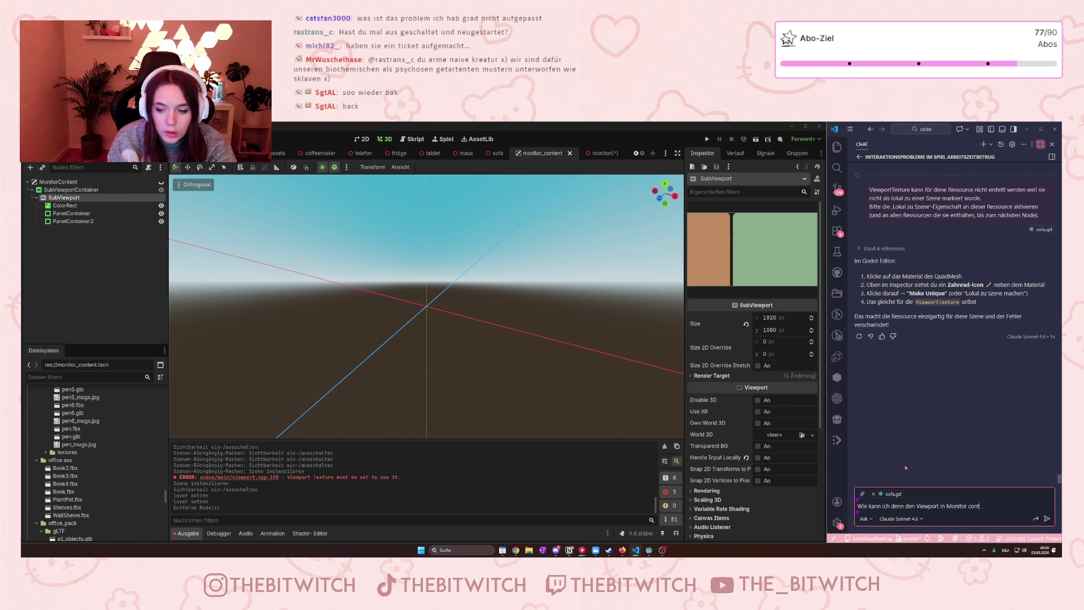
text(ent  dafür)
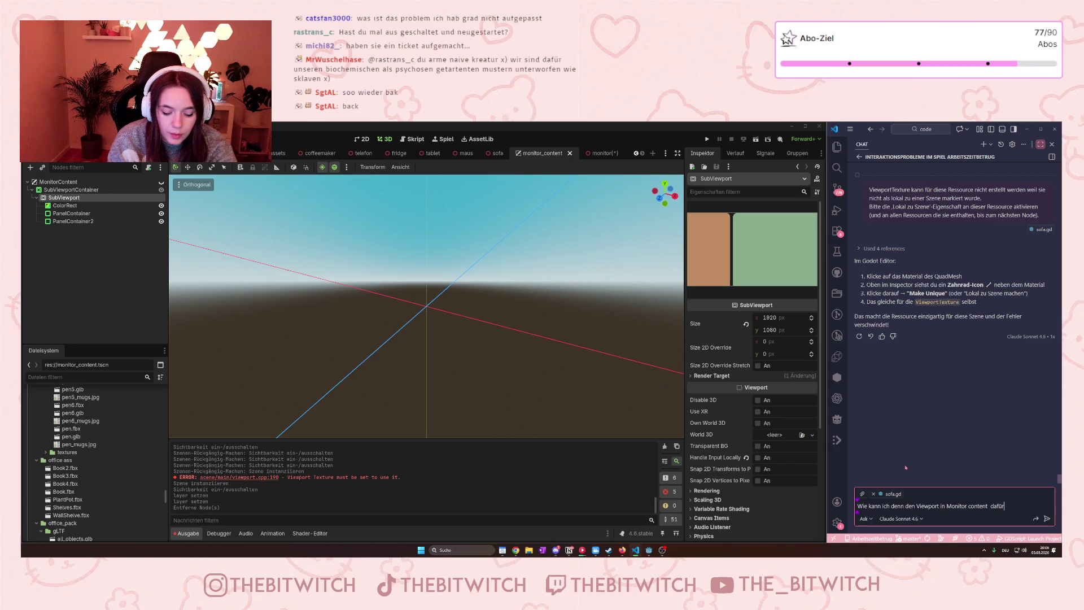
text( auswählen?)
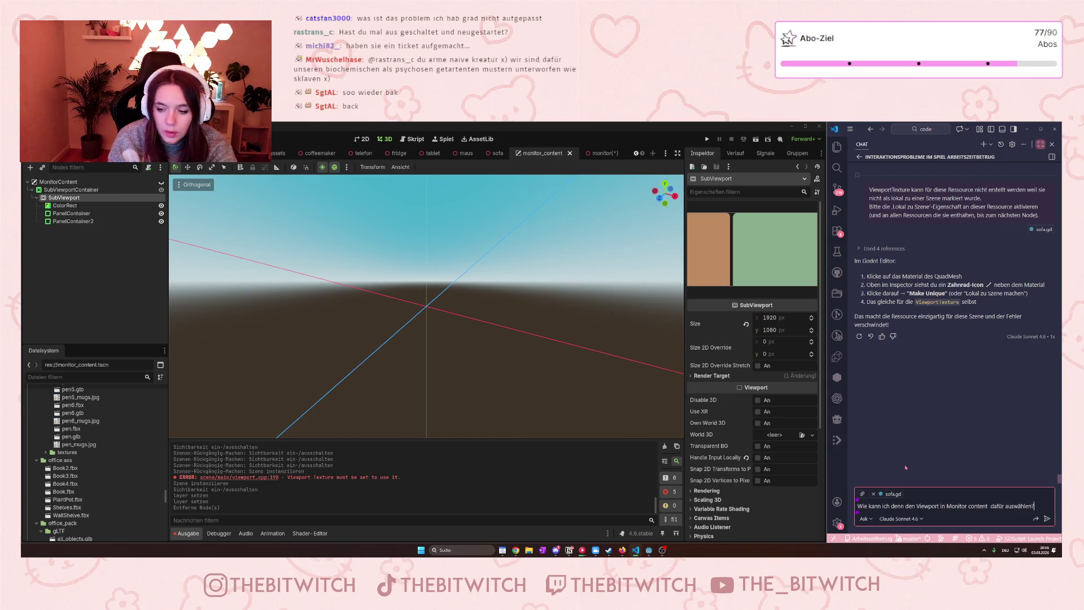
key(Return)
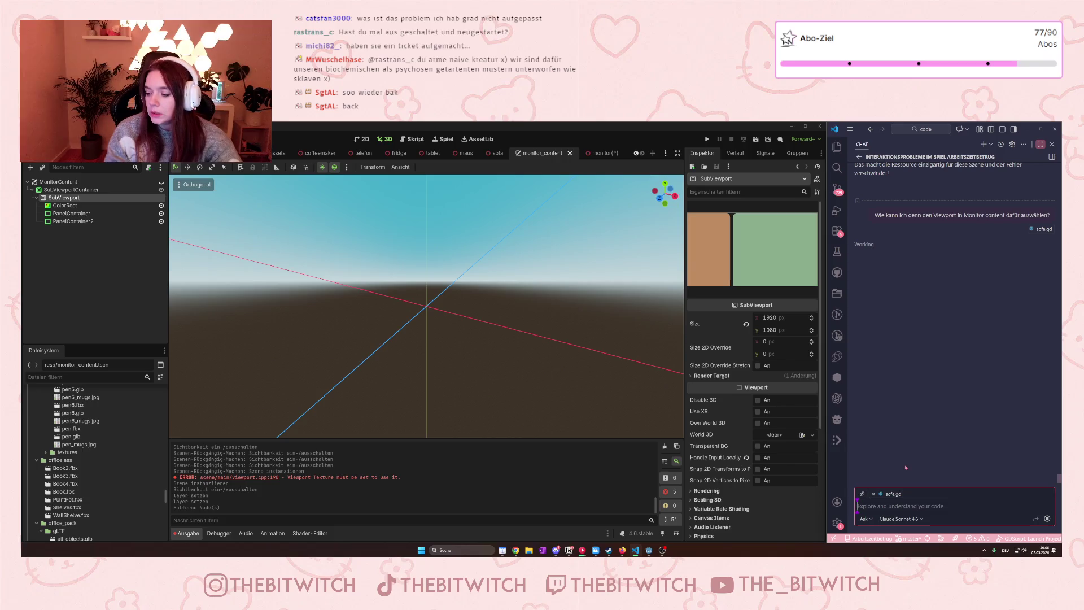
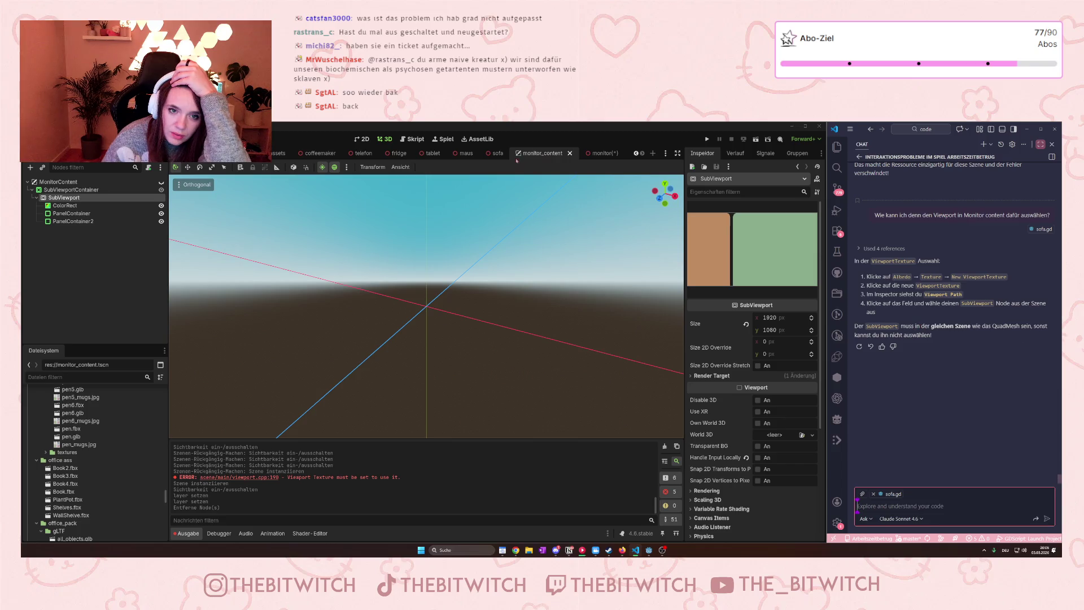
Compare the monitor and monitor_content scenes and inspect the MonitorContent root node's properties.
click(596, 154)
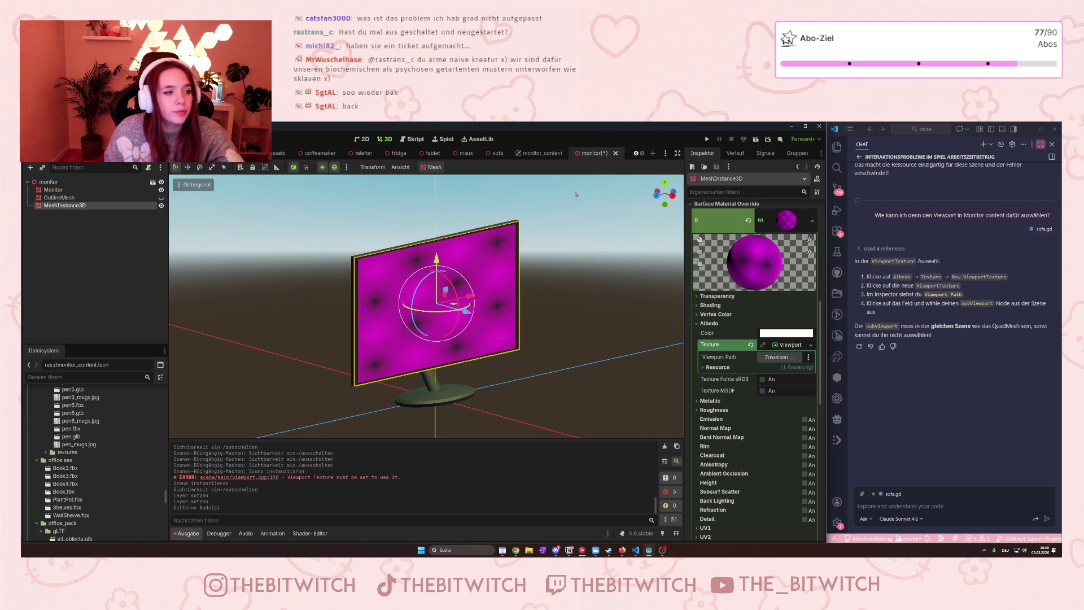
click(537, 153)
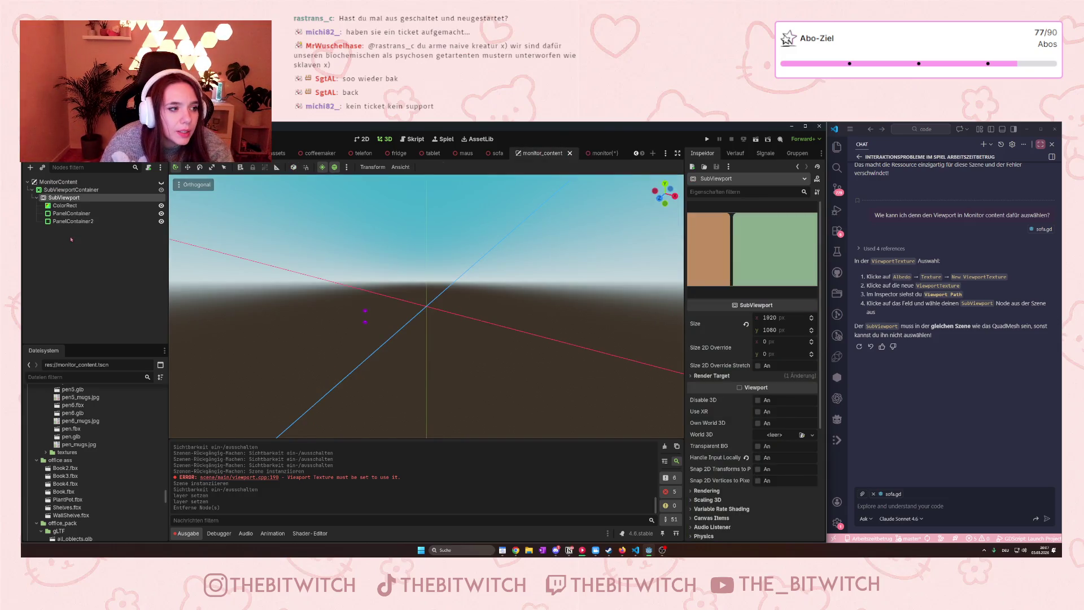
click(58, 182)
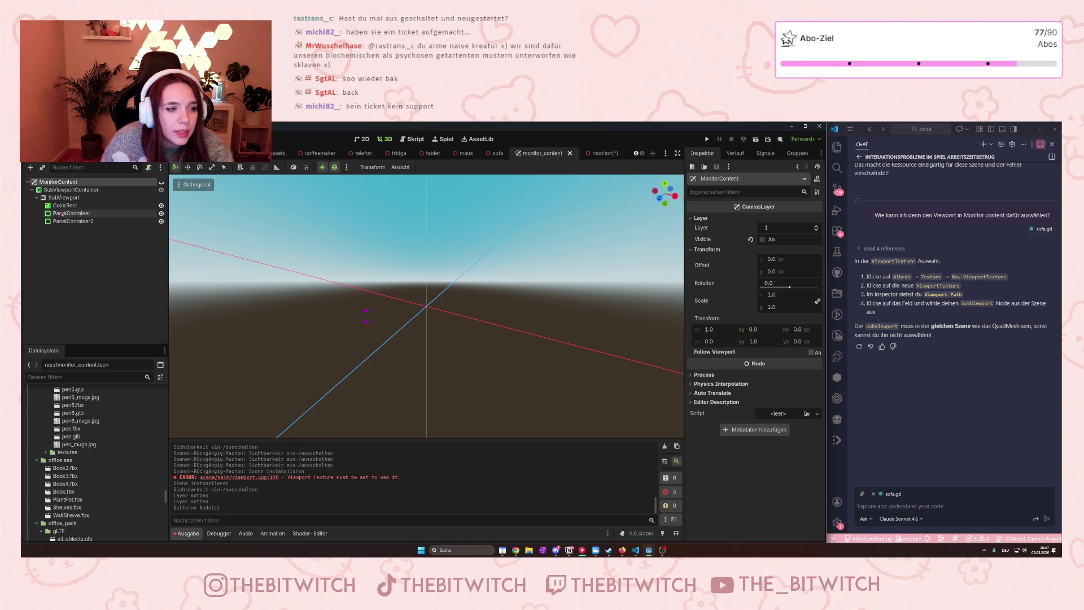
click(600, 153)
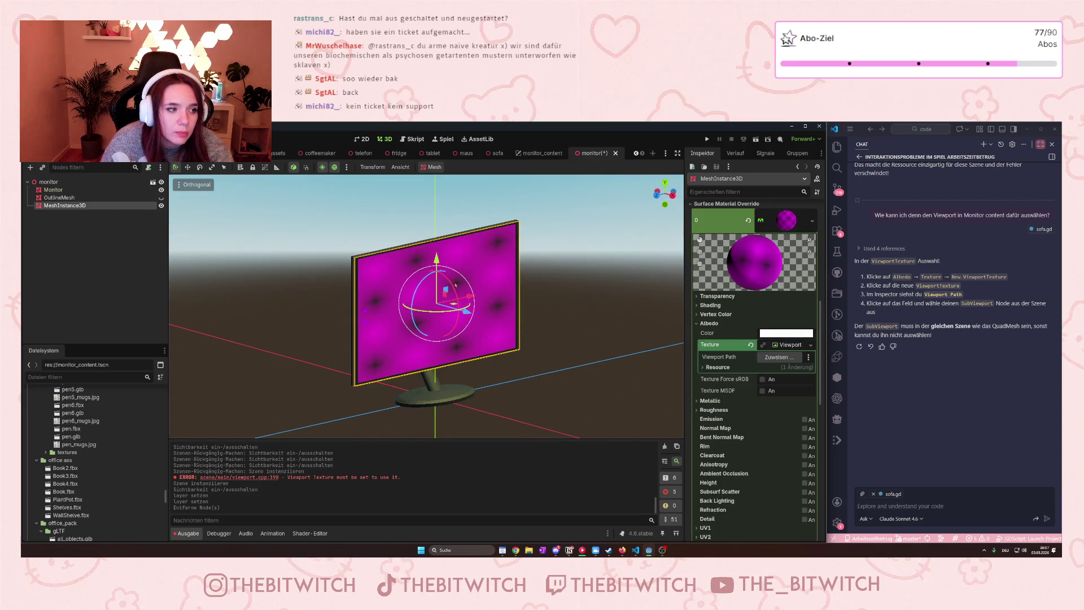
click(537, 153)
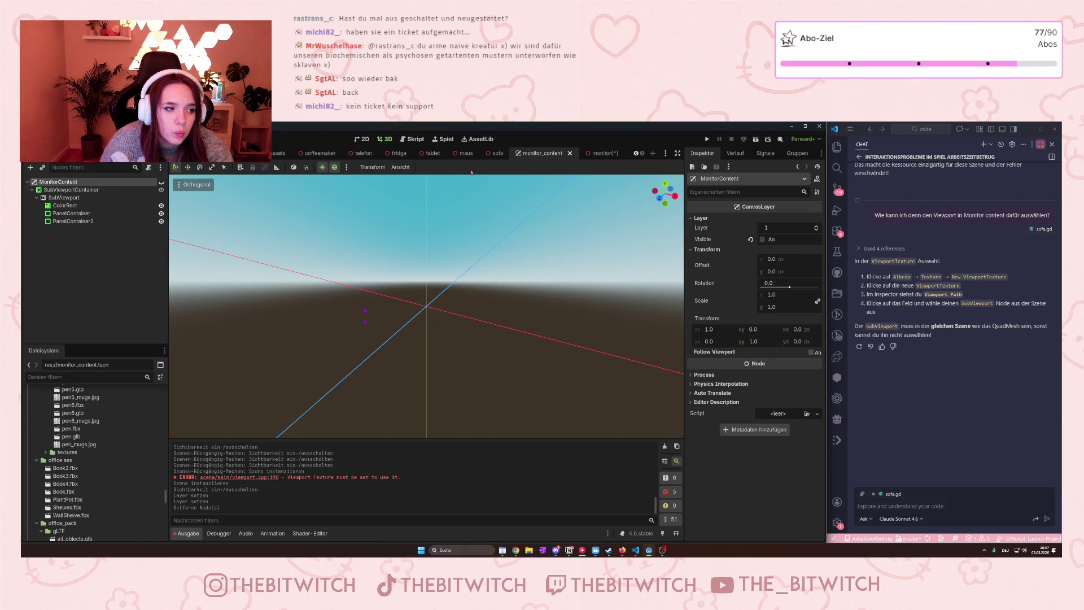
Inspect the SubViewport, SubViewportContainer and MonitorContent nodes, then return to the monitor scene.
click(64, 198)
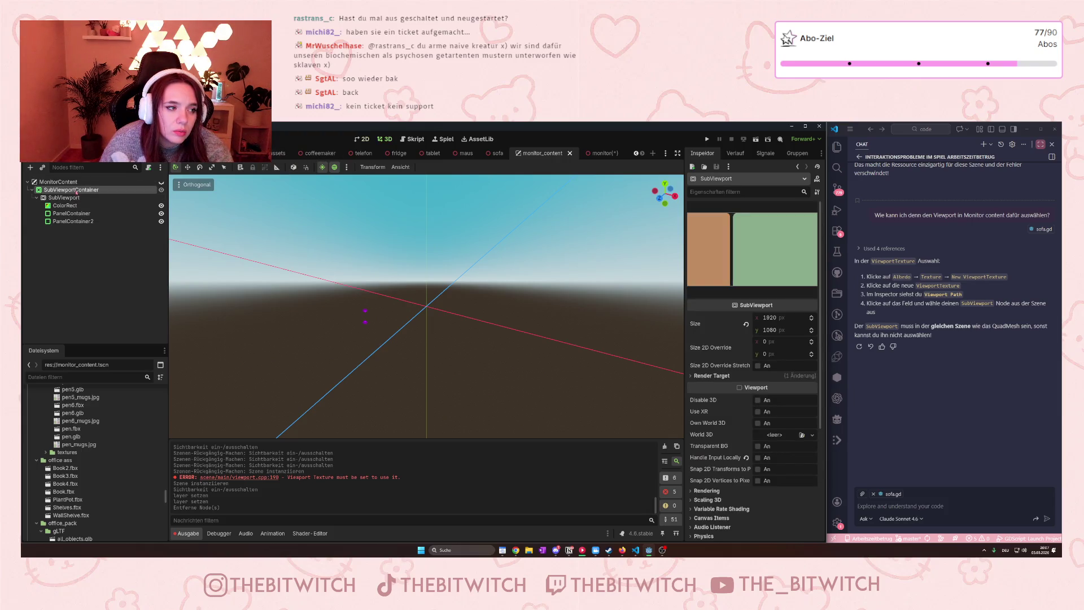
click(76, 190)
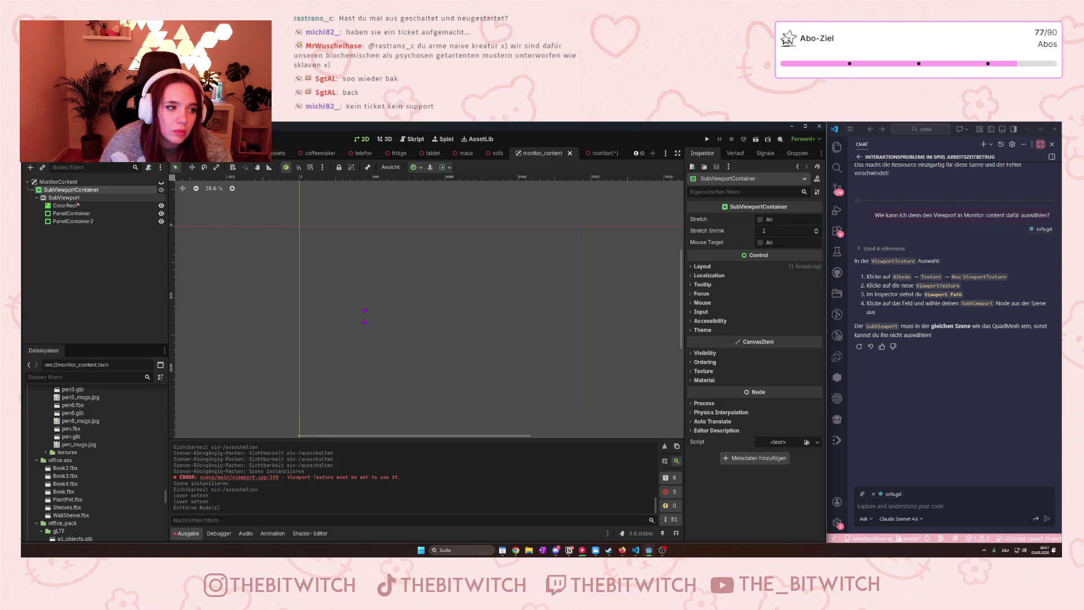
click(63, 198)
click(70, 182)
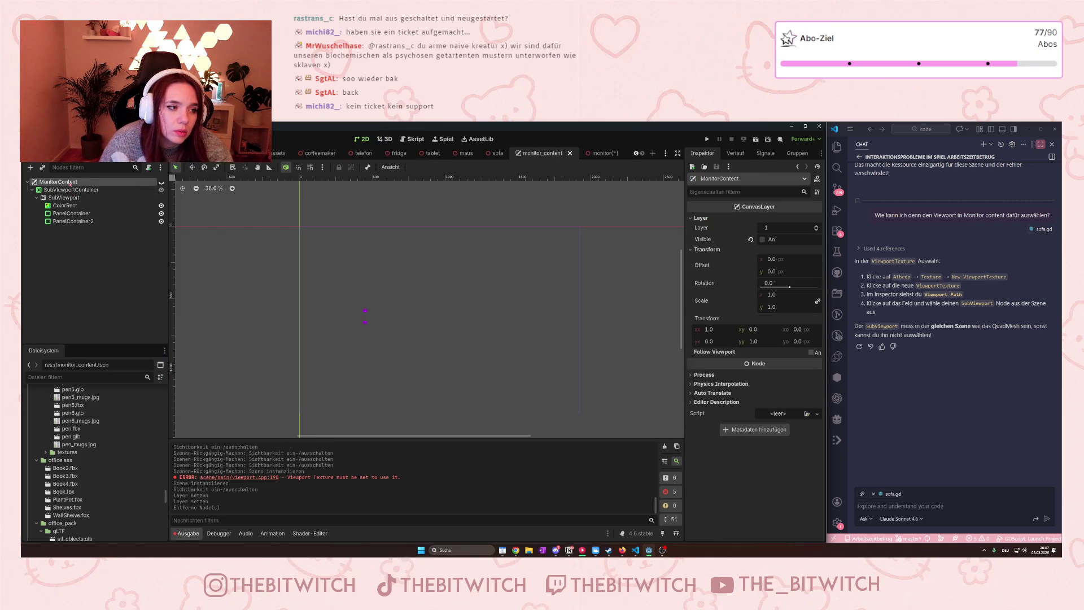
right_click(70, 183)
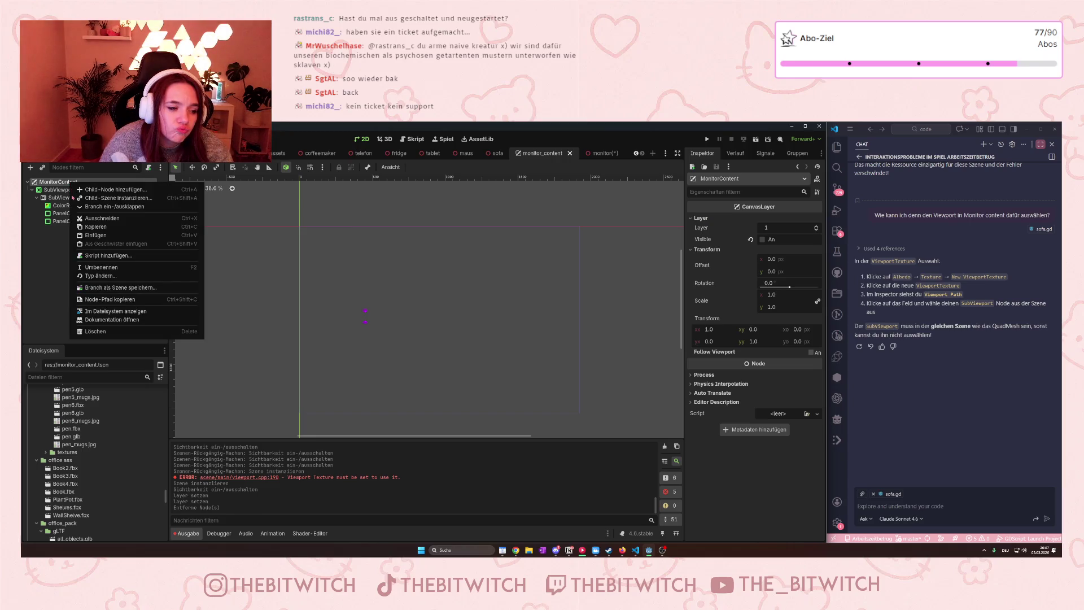
click(59, 252)
click(59, 190)
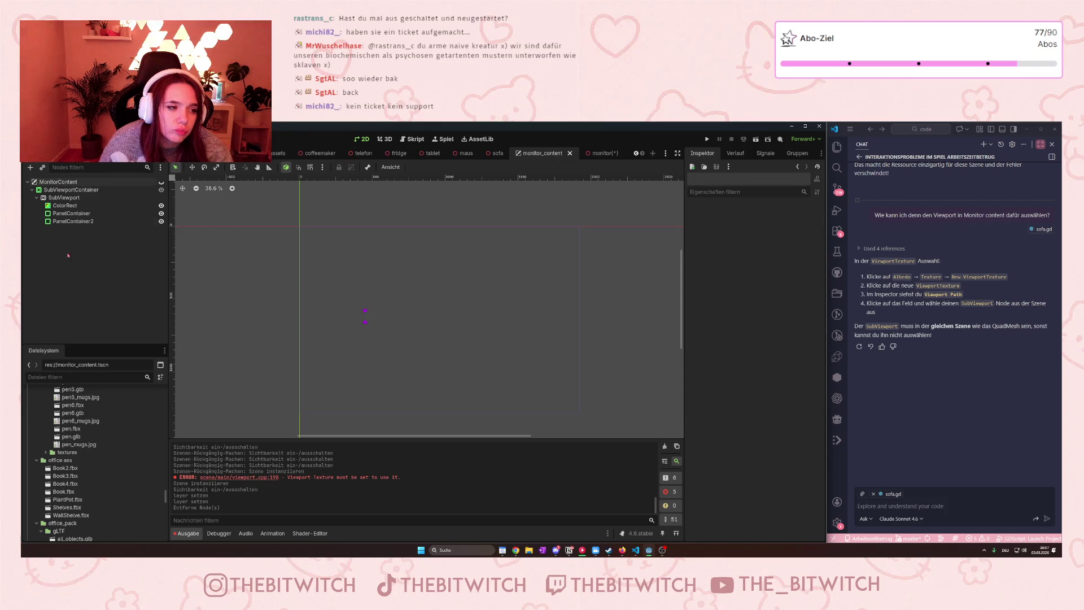
click(60, 182)
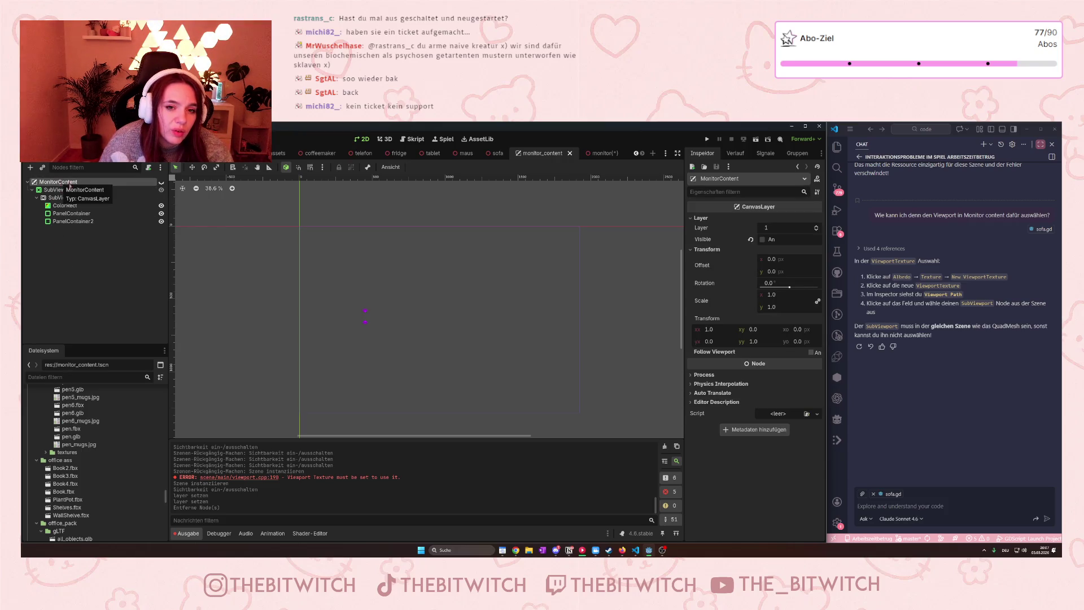
click(598, 154)
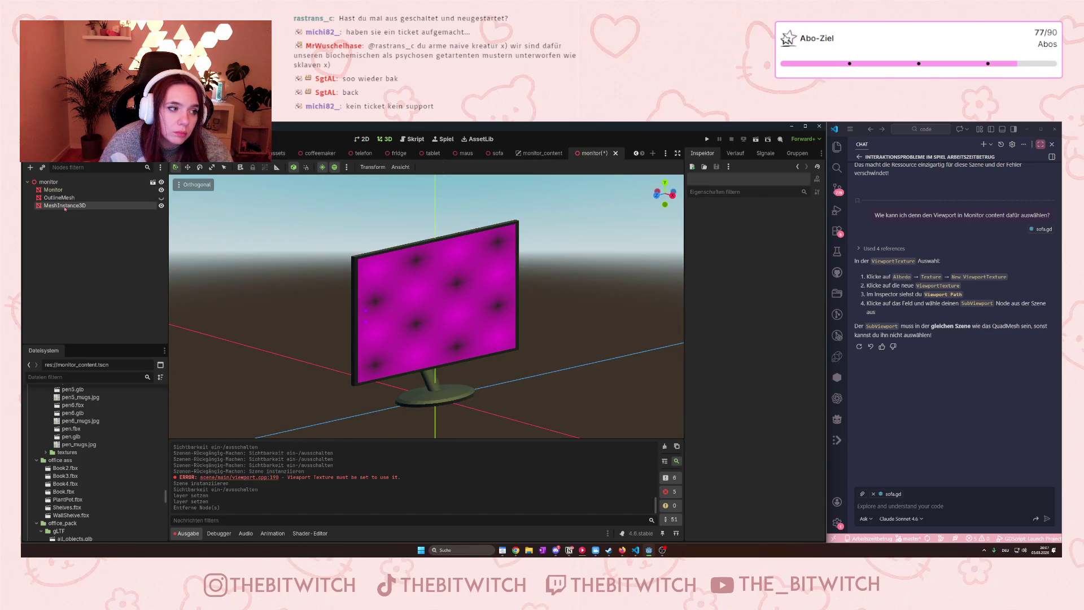
Try adding monitor_content.tscn under MeshInstance3D, undo it, and return to monitor_content.
drag(65, 208, 65, 209)
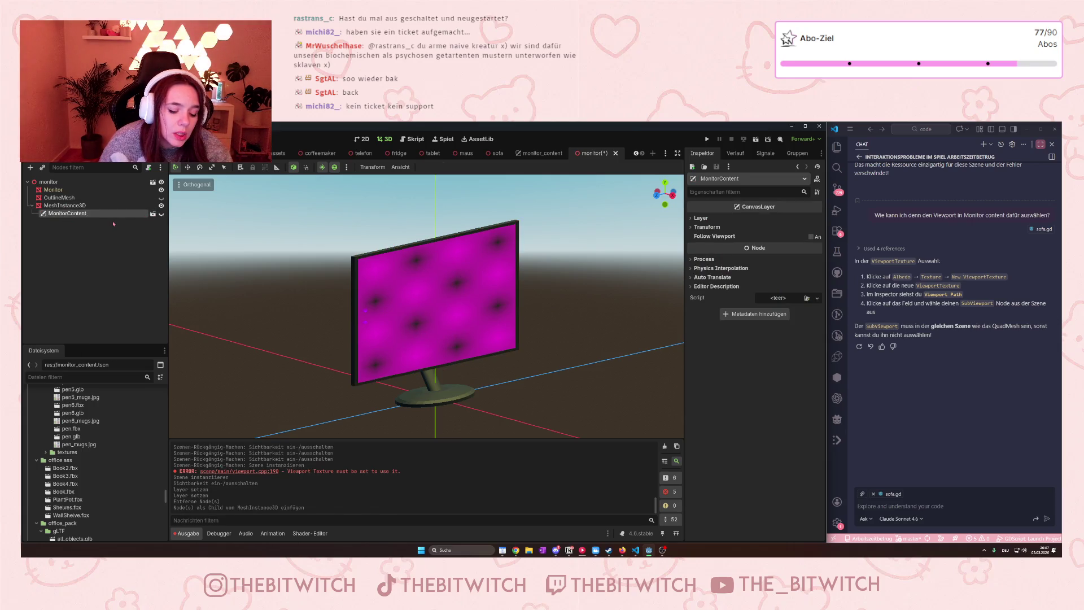
key(ctrl+z)
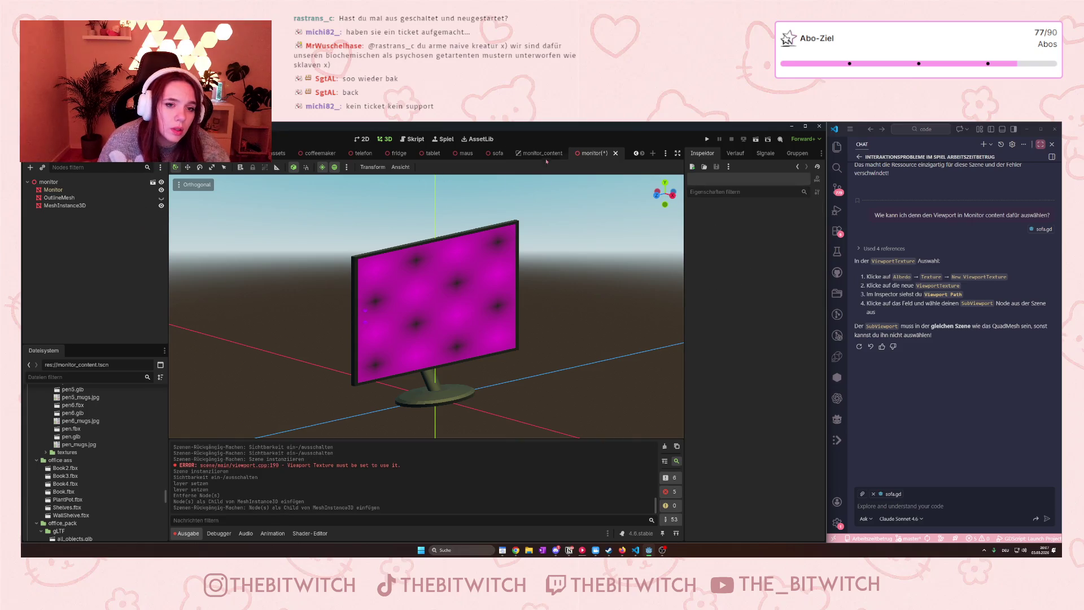
click(543, 154)
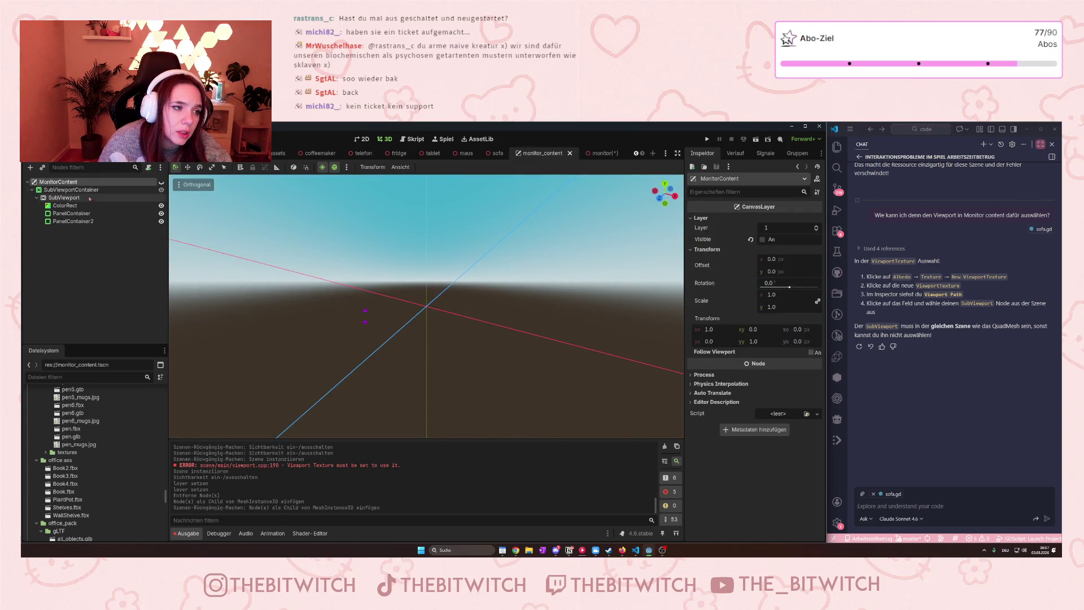
Open the MonitorContent node's context menu, close it unused, and focus the Copilot chat input.
click(74, 182)
click(74, 182)
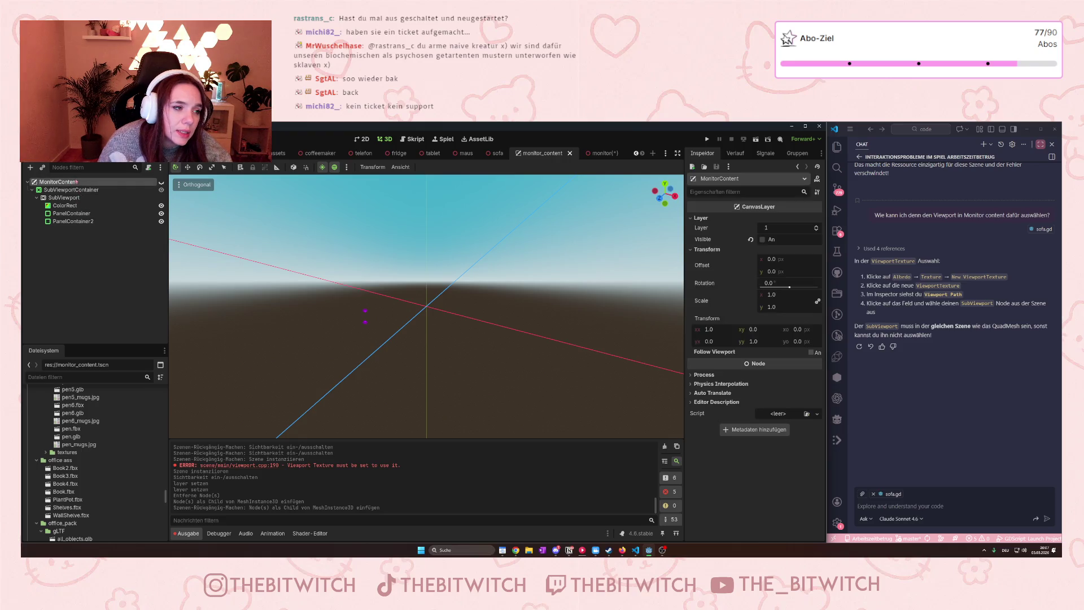
right_click(87, 183)
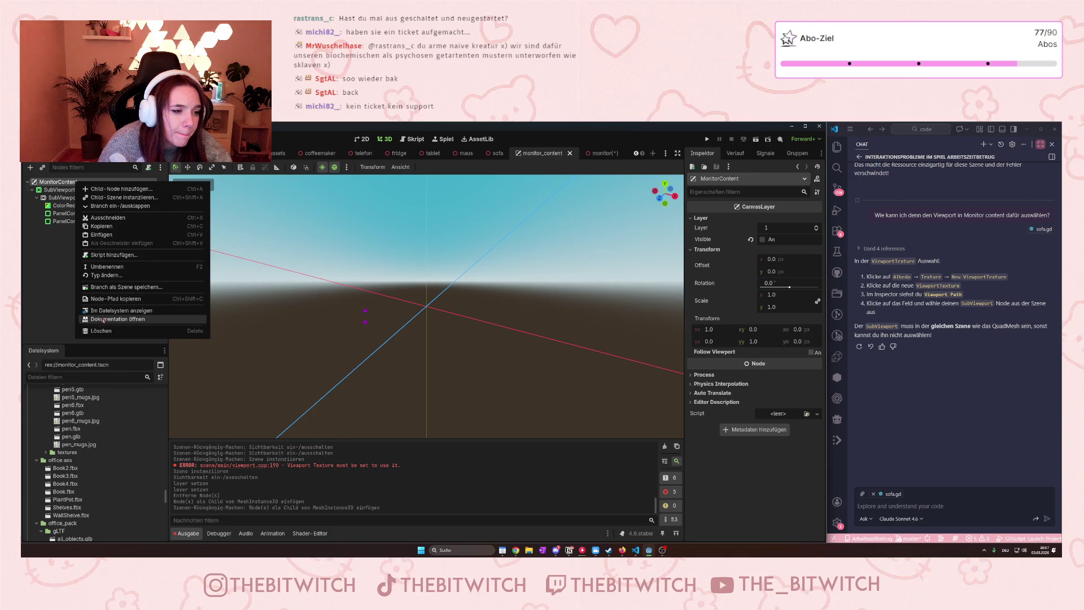
key(Escape)
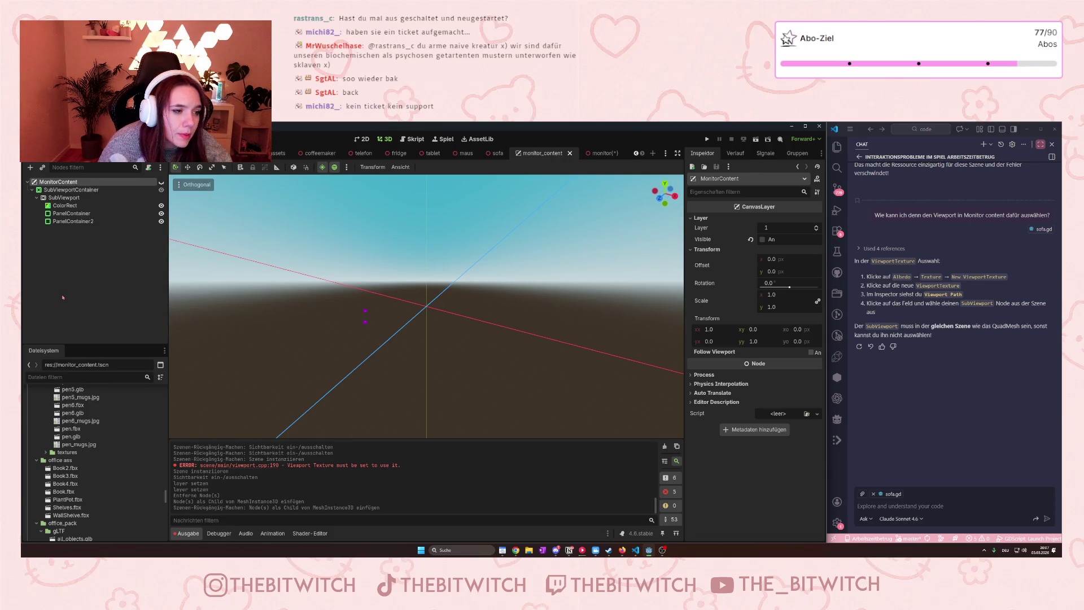
click(1046, 521)
Ask Copilot, in German, what to do now that the SubViewport lives in the monitor-content scene.
text(oka)
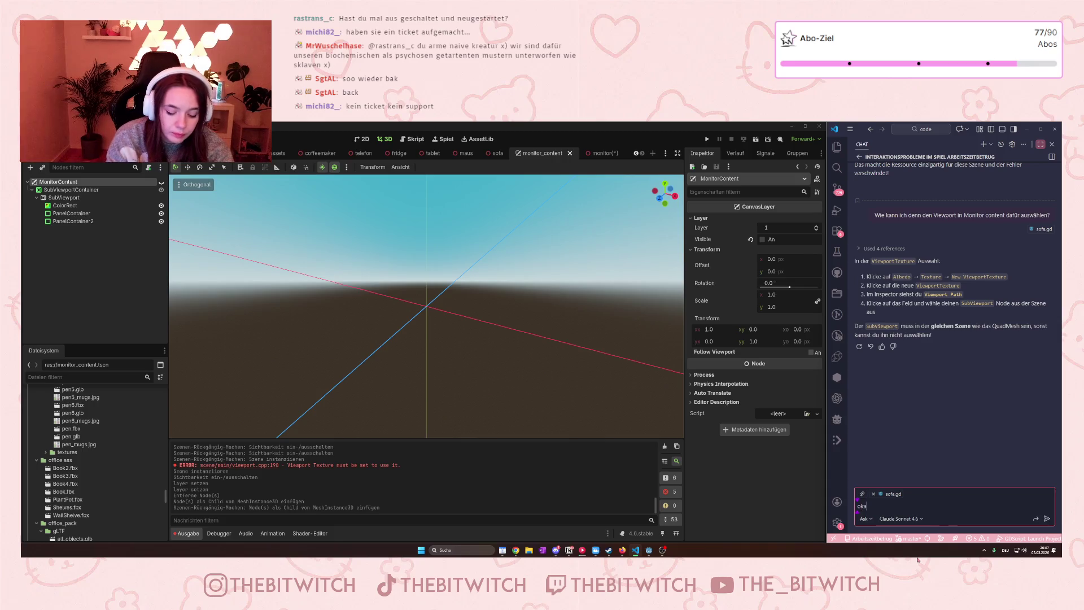
text(y, jetzt liegt es aber nun)
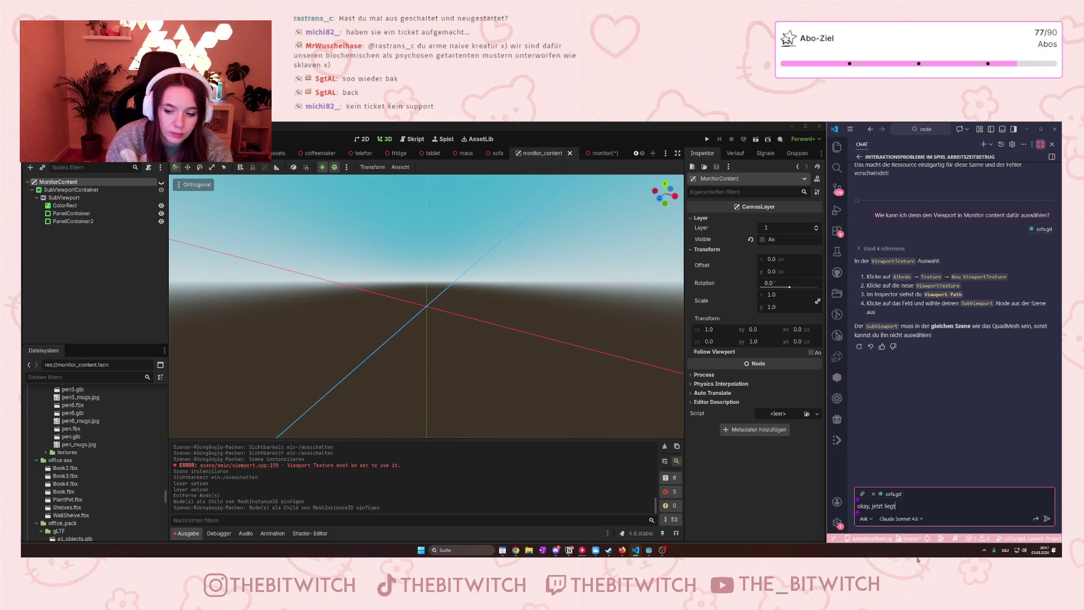
text( mal in der monitor)
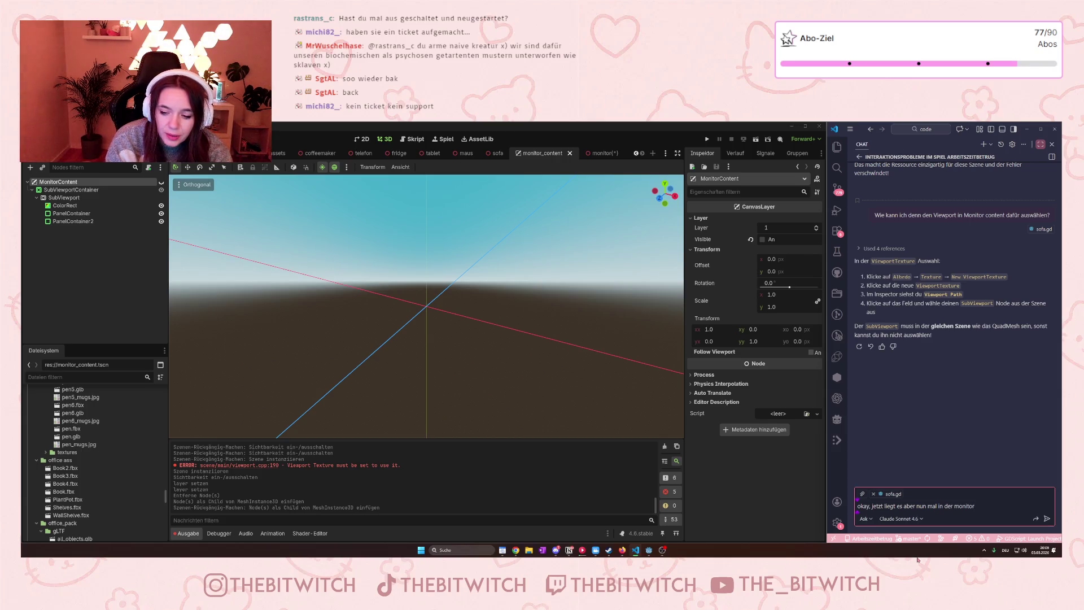
text(-content szene. )
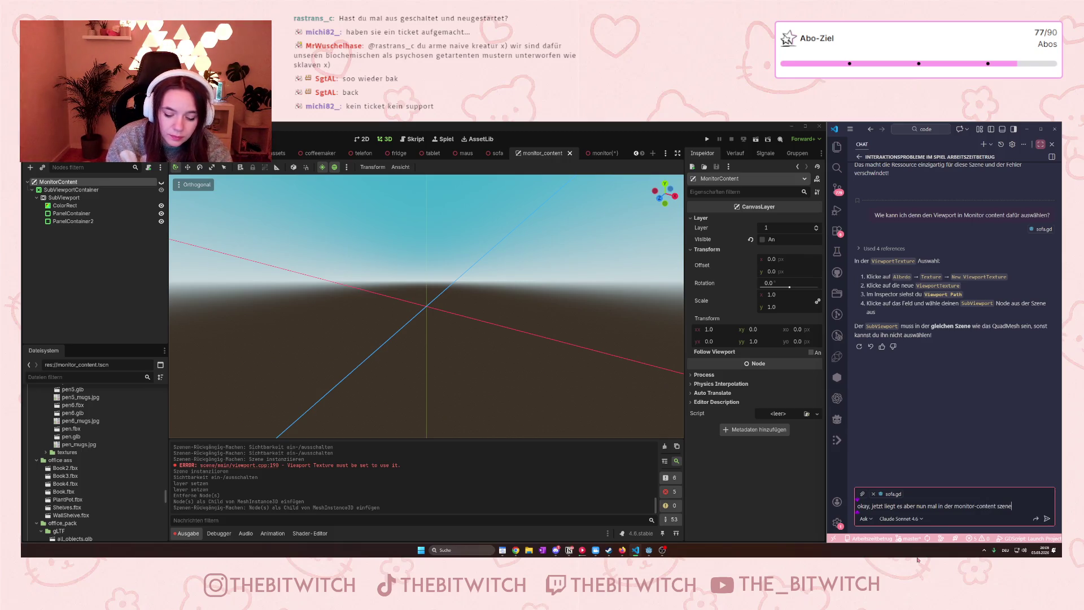
text(Wie ma)
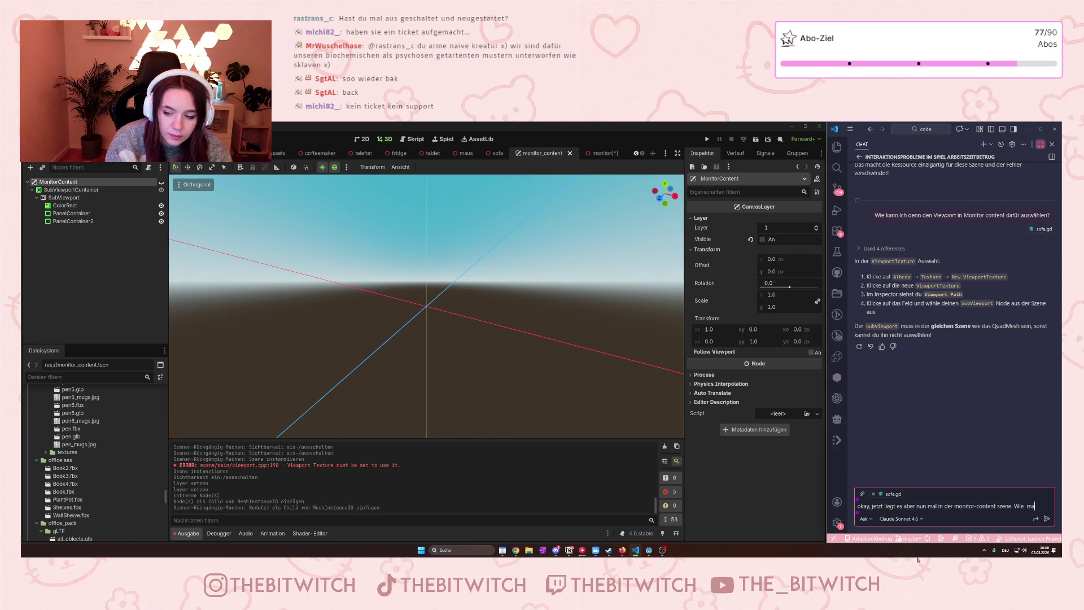
text(che )
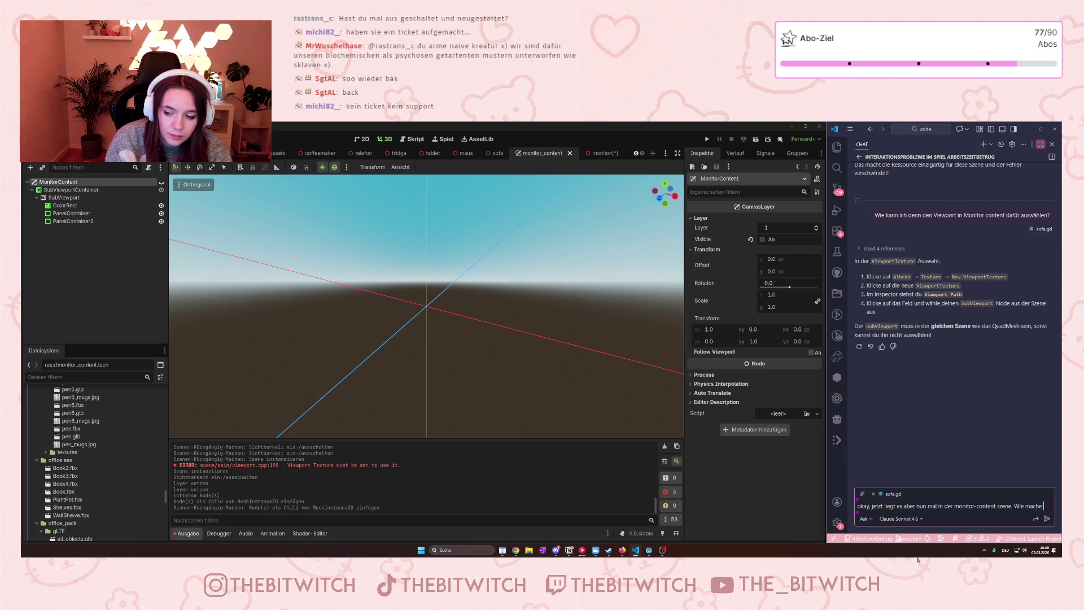
text(ich das jetzt?)
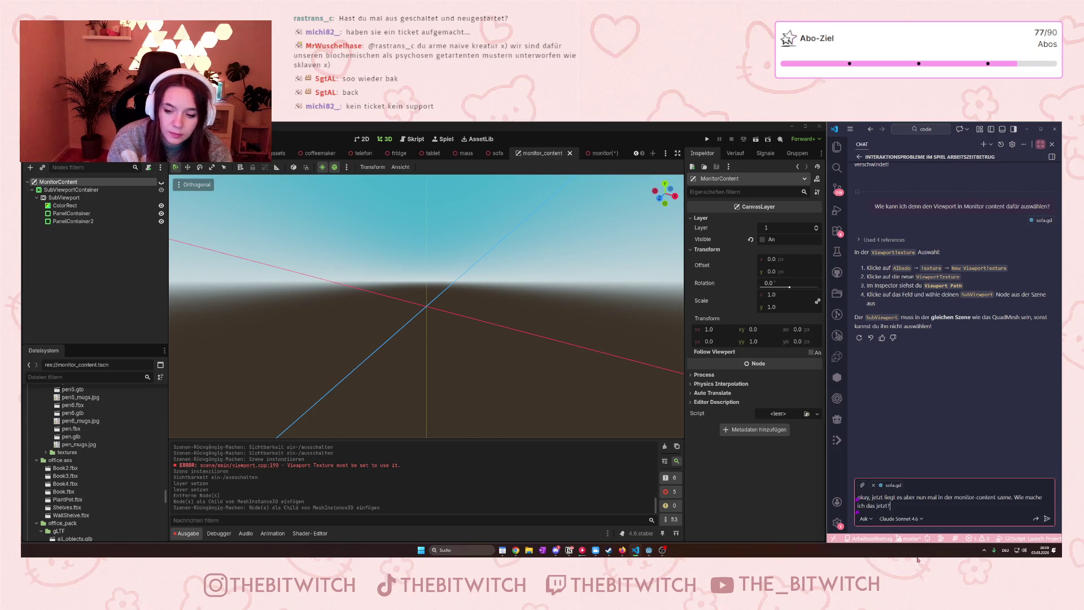
key(Return)
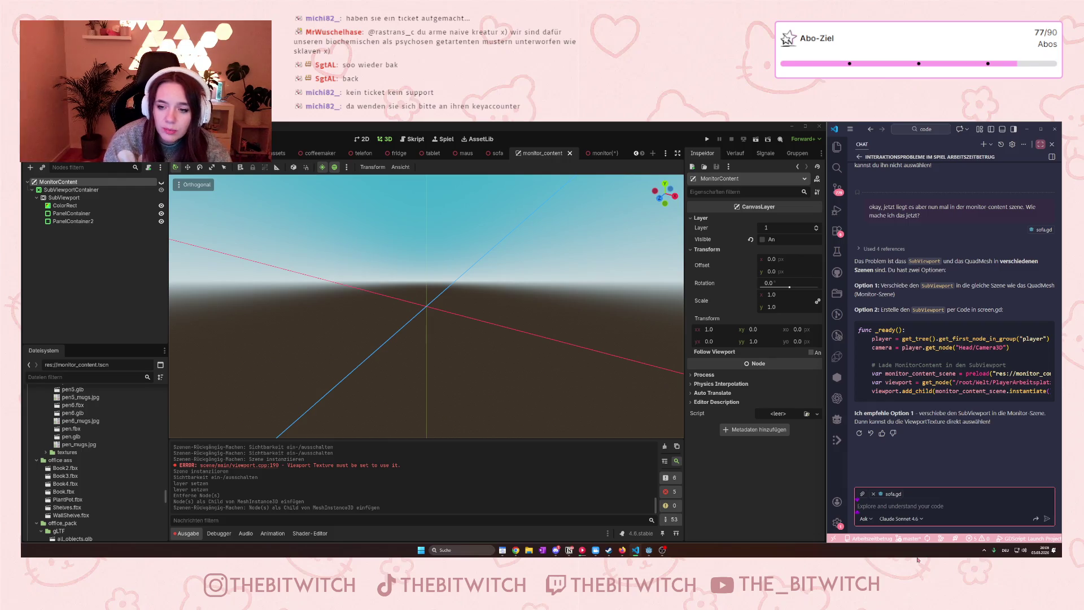
Follow up asking Copilot 'Wie geht das denn mit dem verschieben?' and select the SubViewport node.
text(Wie ge)
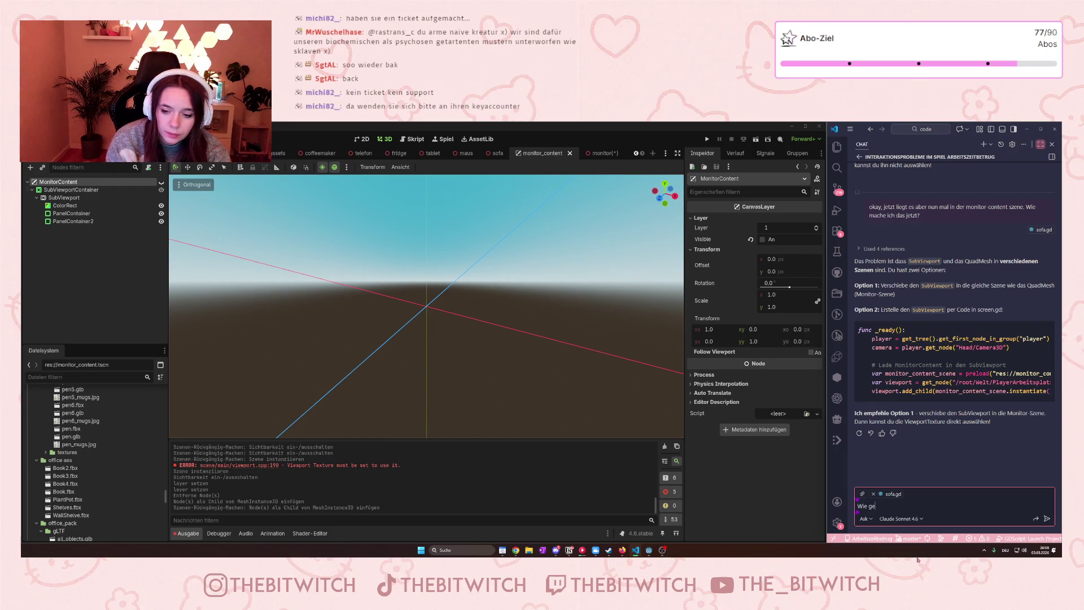
text(ht das denn mit )
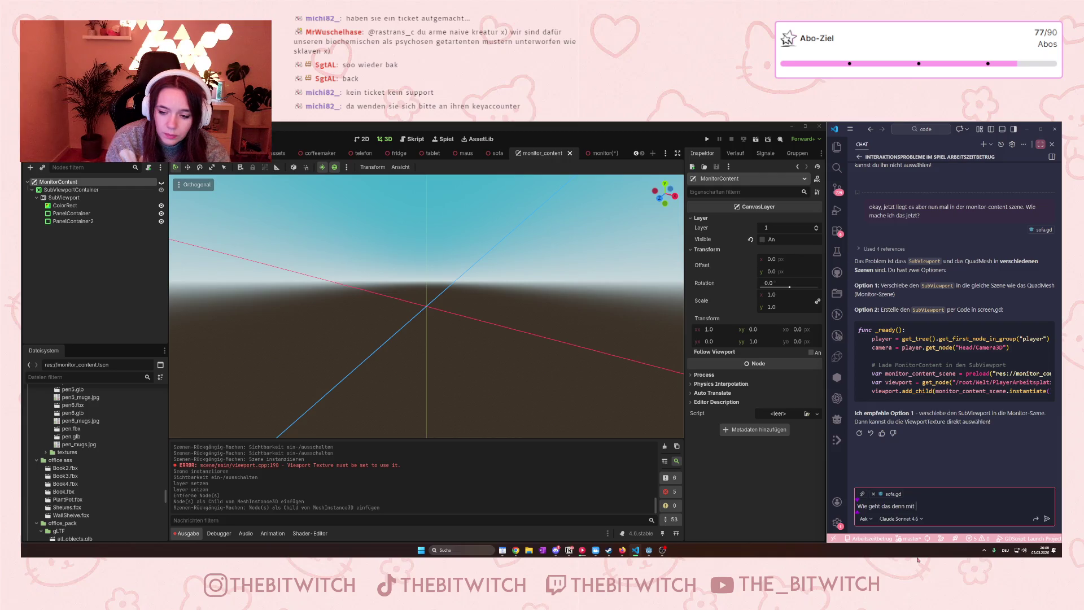
text(dem verschieben?)
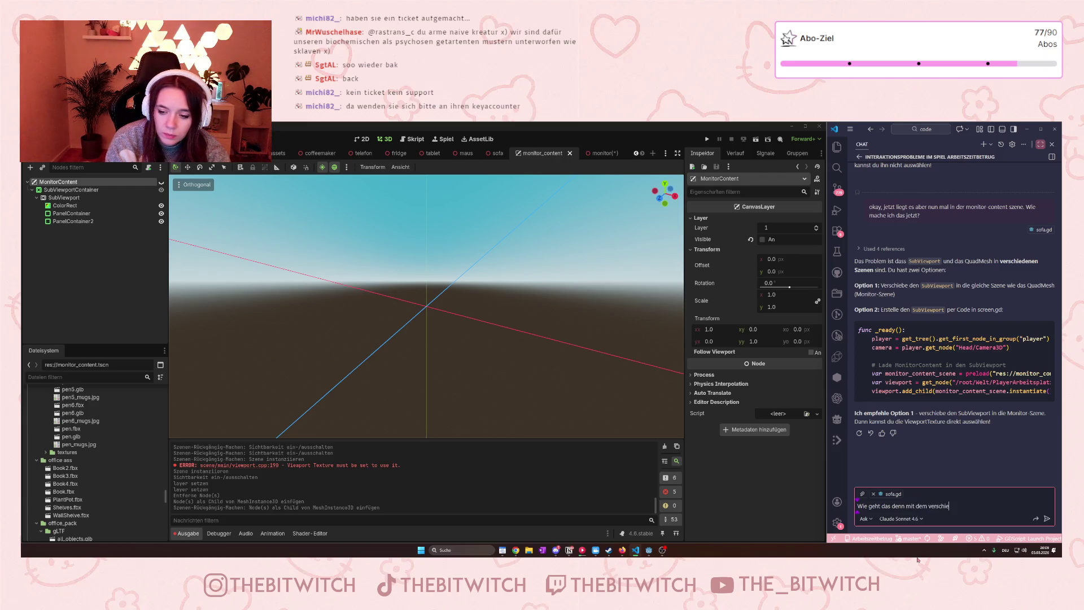
key(Return)
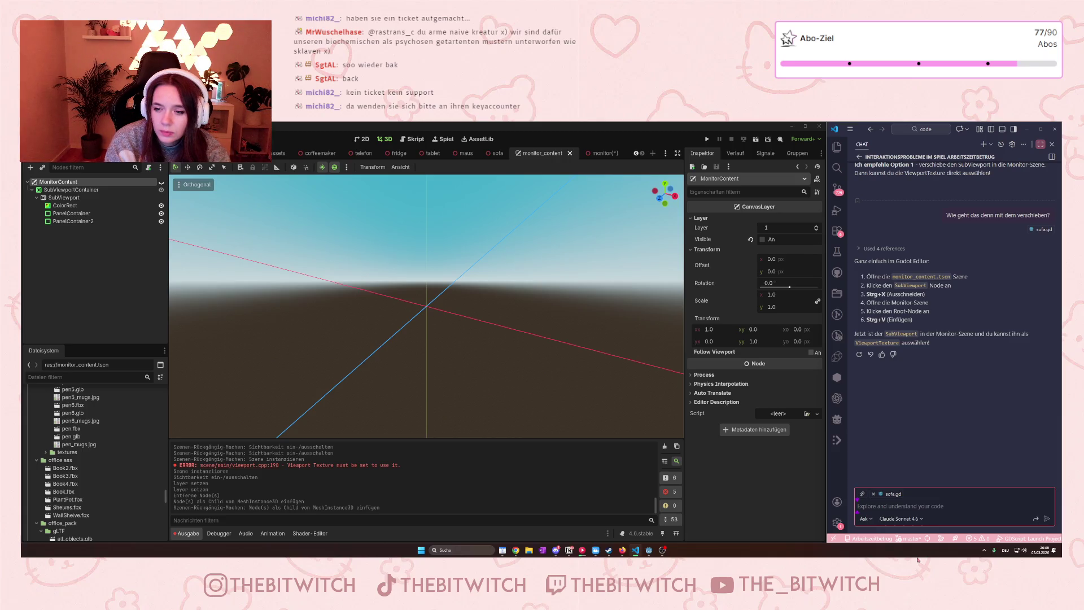
click(73, 197)
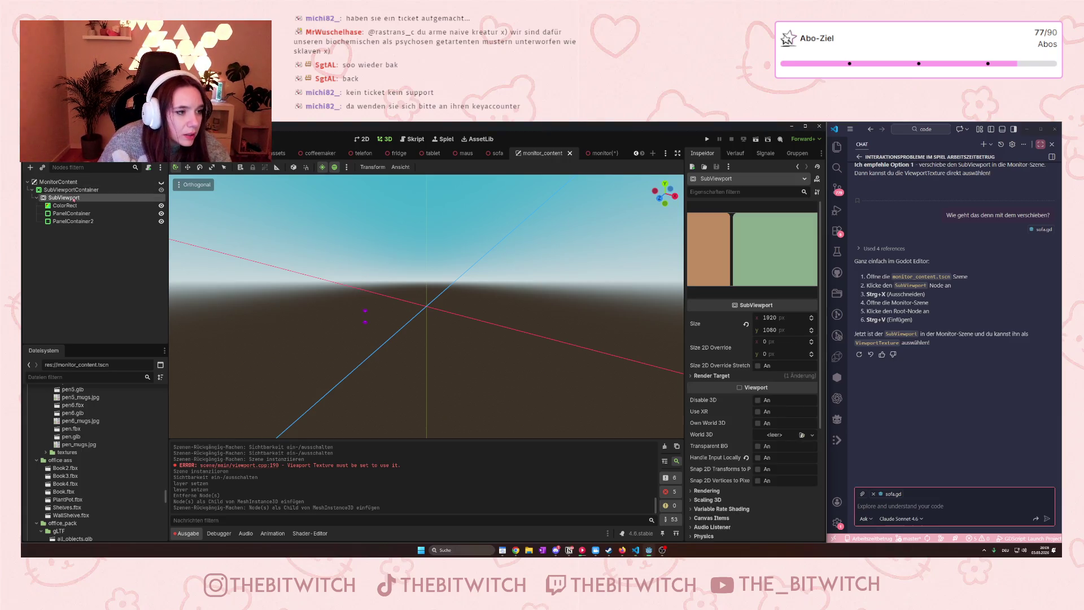
Cut the SubViewport branch from monitor_content and paste it under MeshInstance3D in the monitor scene.
key(ctrl+x)
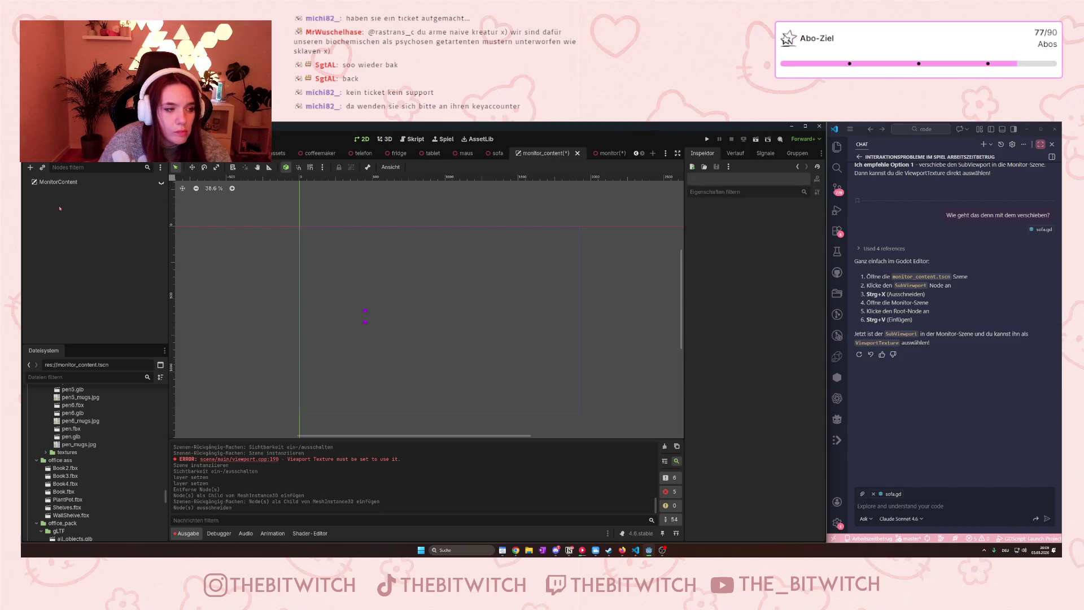
click(609, 153)
click(69, 206)
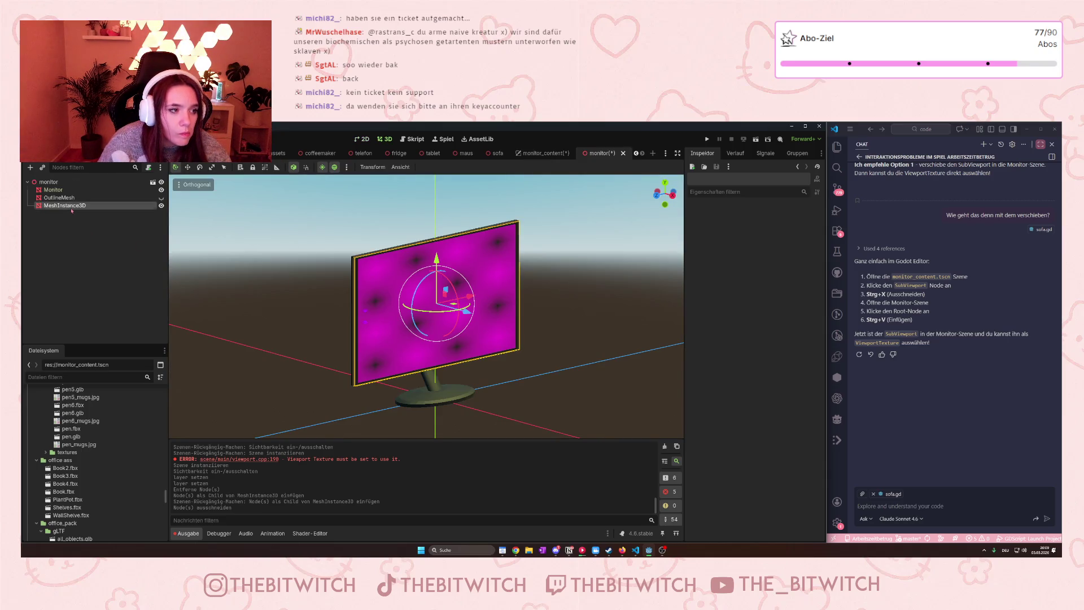
key(ctrl+v)
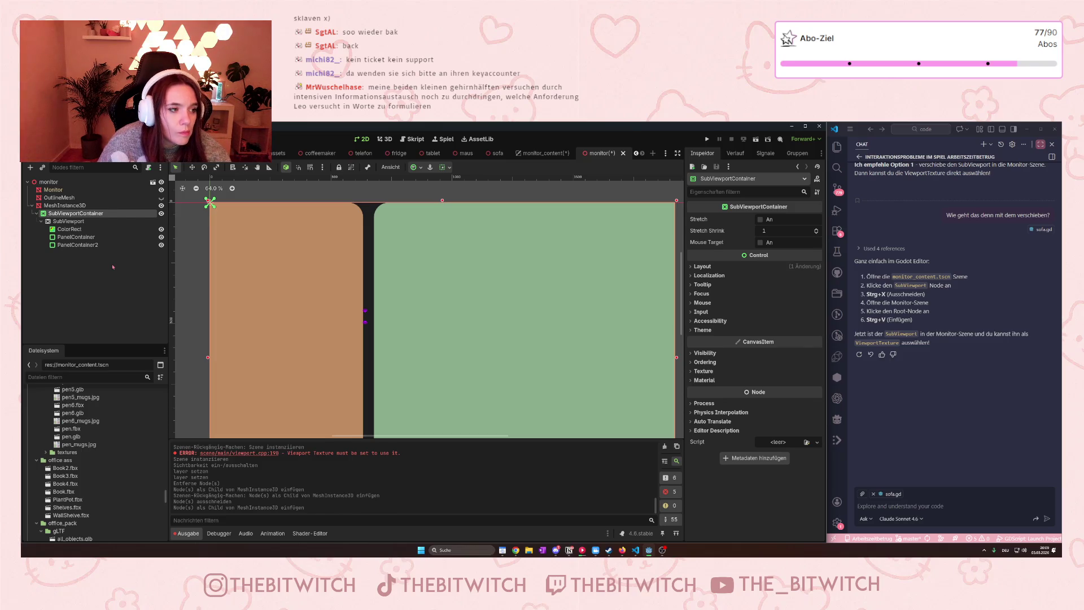
Check the emptied monitor_content scene, then hide the pasted SubViewportContainer in the monitor scene.
click(528, 154)
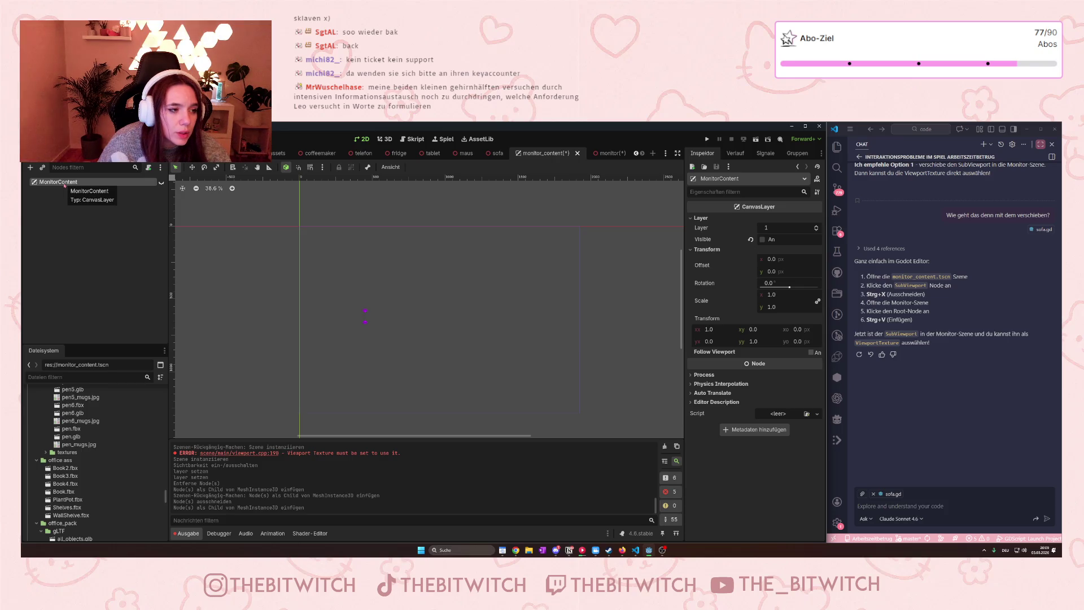
click(605, 153)
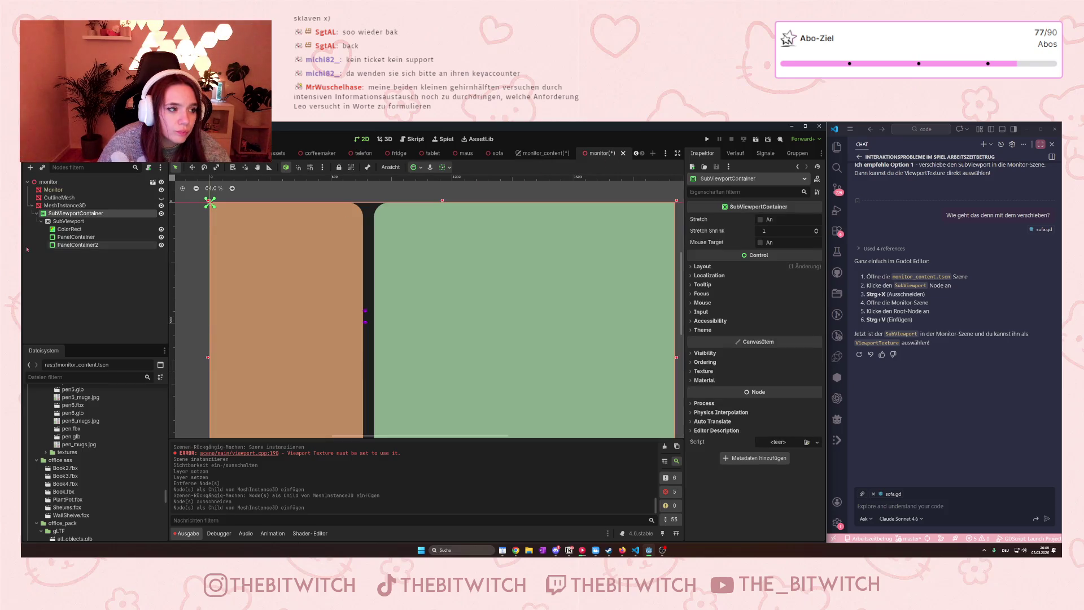
scroll(302, 307, down, 4)
scroll(302, 307, down, 1)
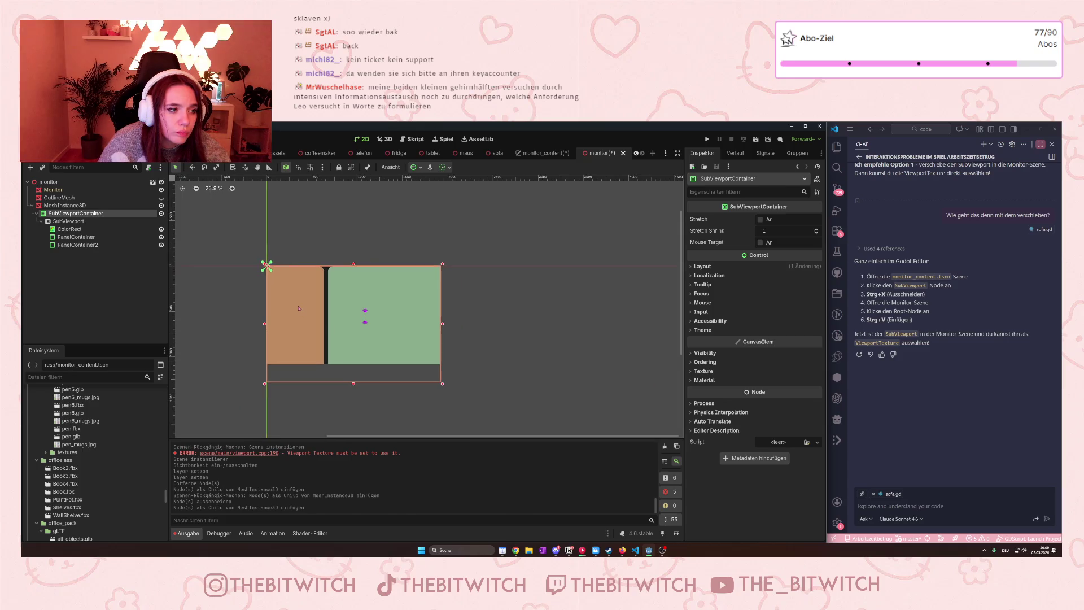
click(161, 214)
click(121, 206)
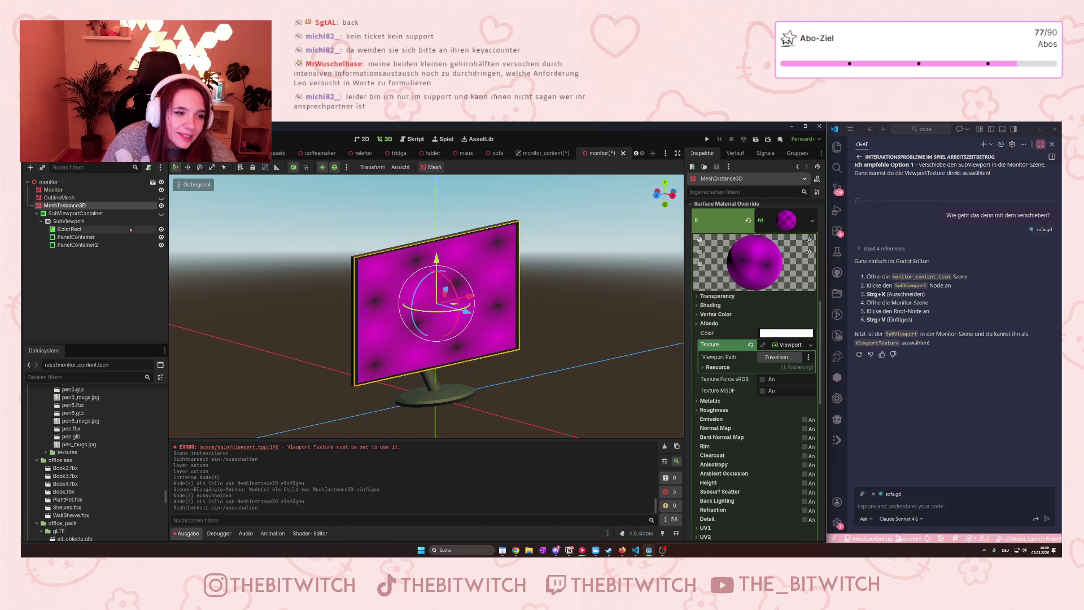
Collapse the SubViewport's children and select the SubViewportContainer node.
click(41, 222)
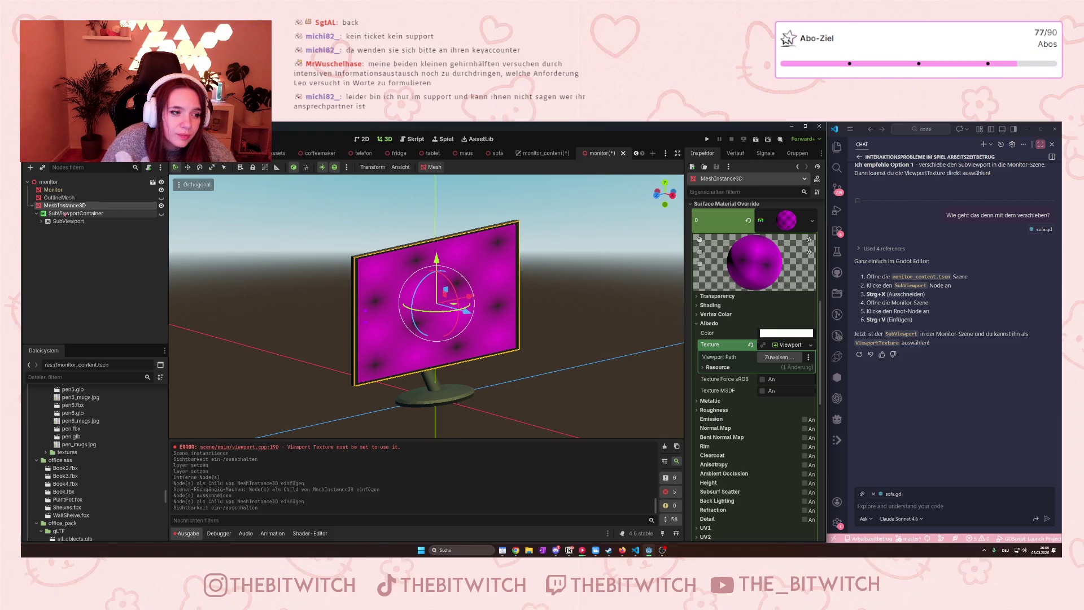
click(66, 214)
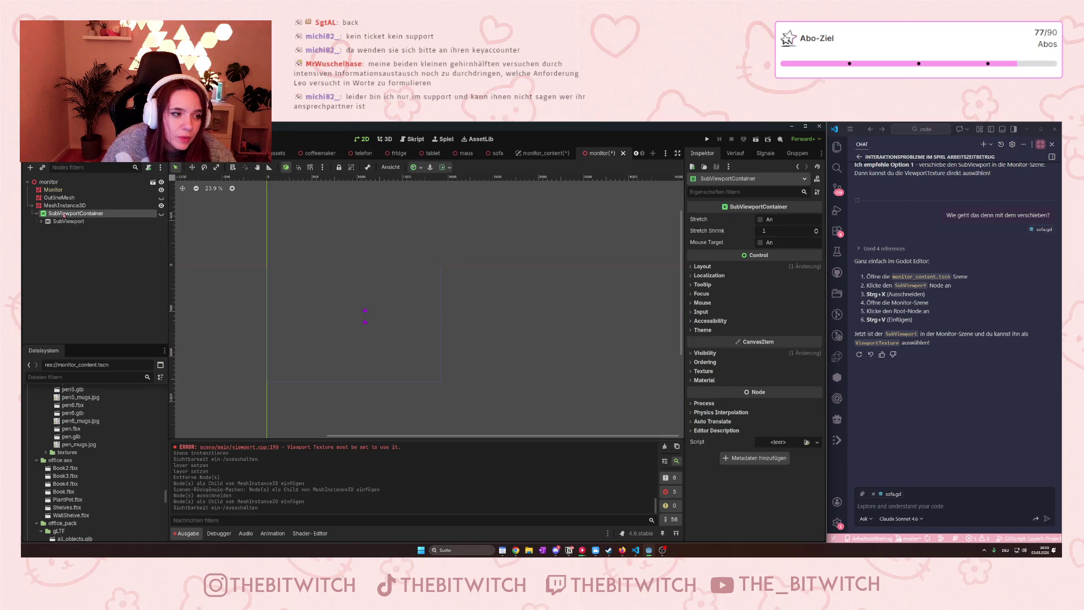
Rename the SubViewportContainer to monitor_content, then switch to the monitor_content scene tab.
key(F2)
text(moni)
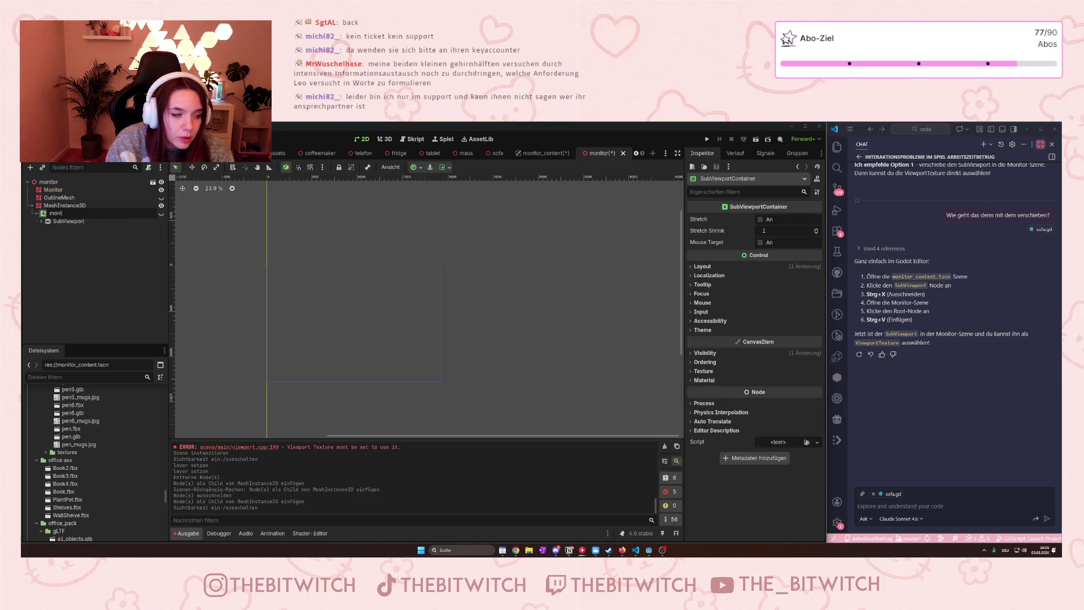
text(tor_content)
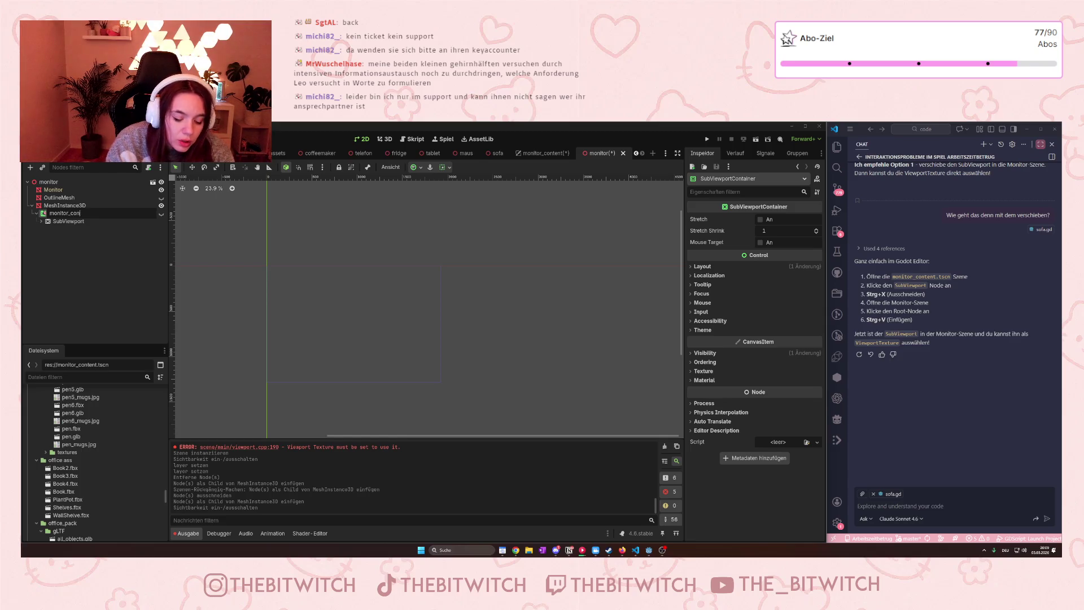
key(Return)
click(520, 153)
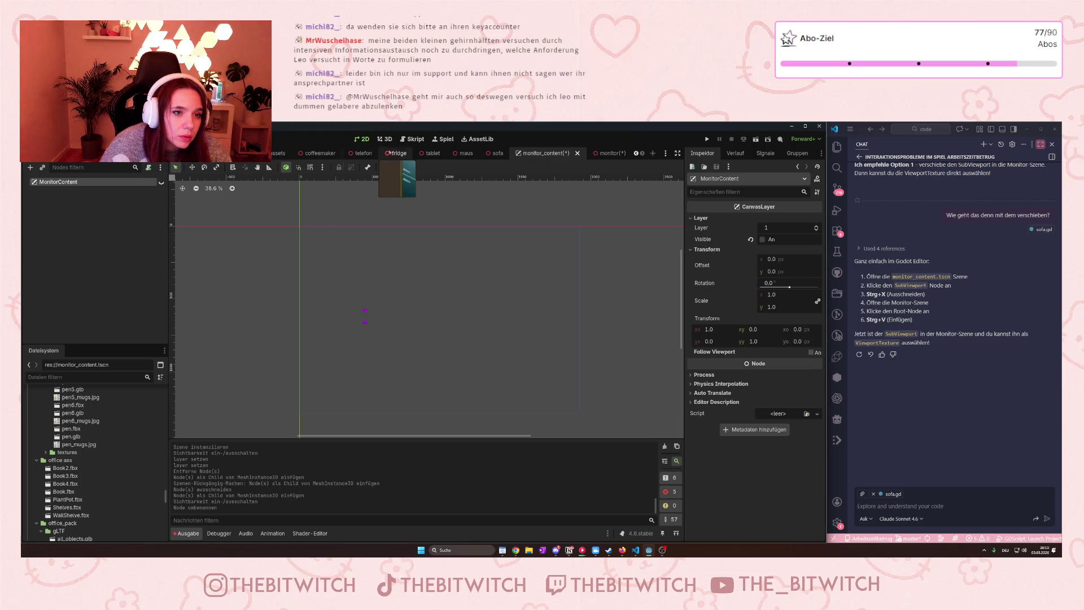
Open screen.gd in the Script workspace, review its top, then go back to the monitor scene.
click(415, 140)
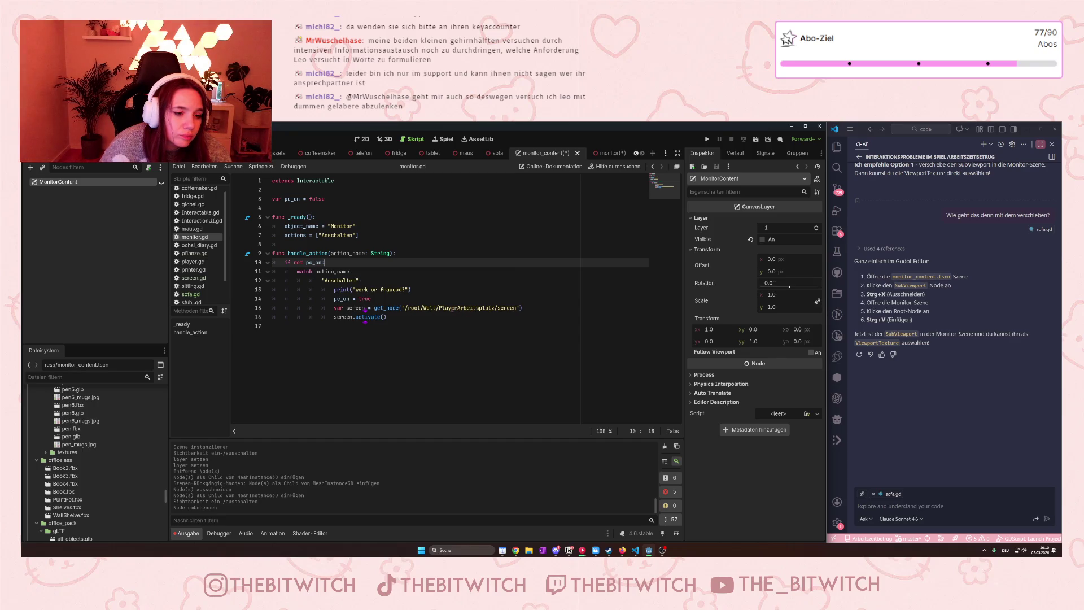
ctrl+click(371, 317)
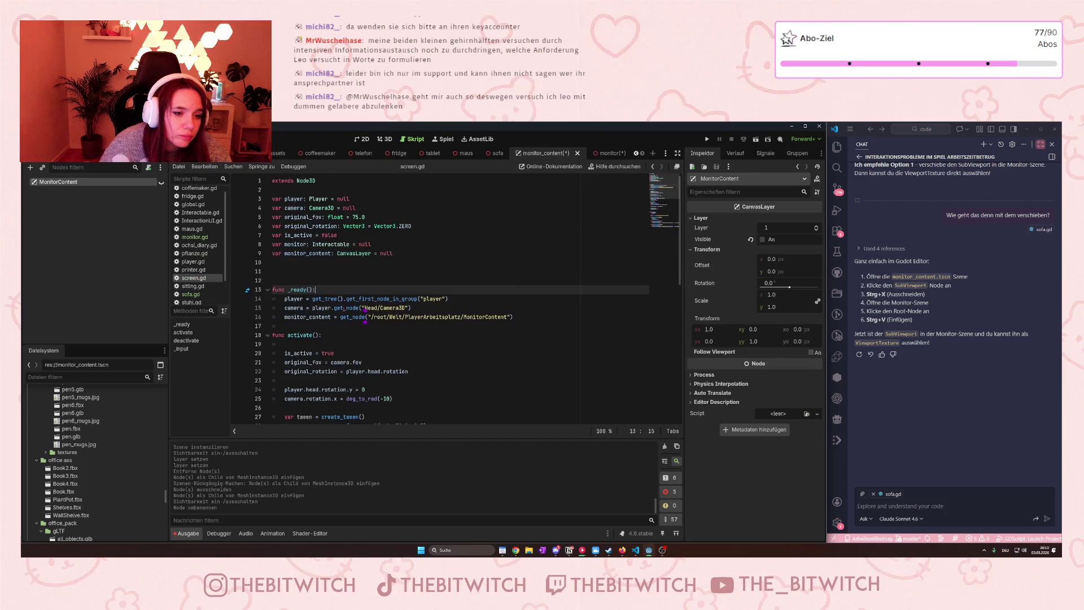
scroll(428, 316, up, 3)
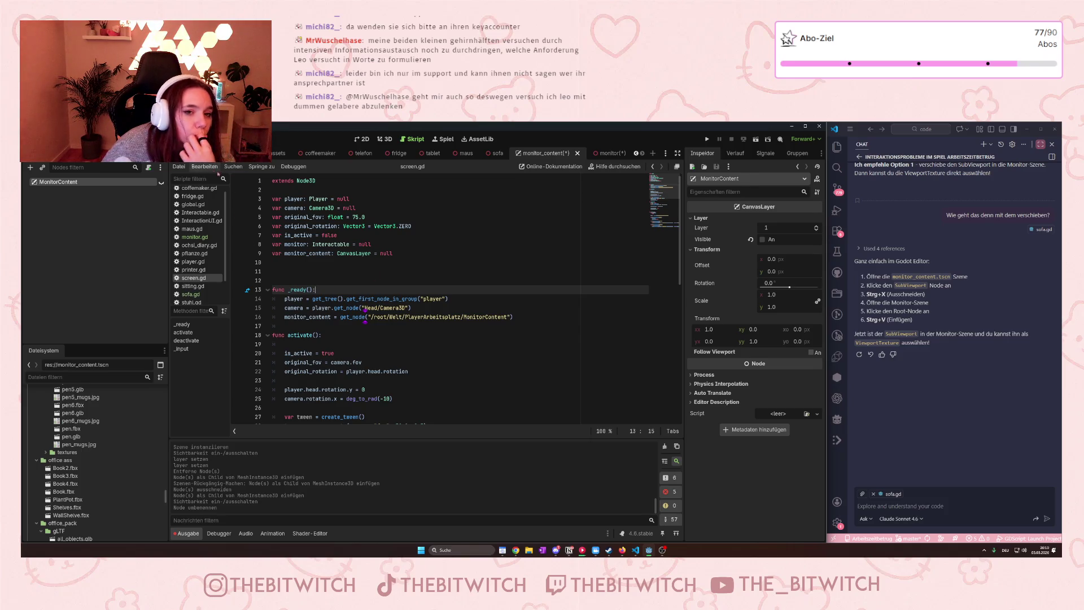
click(603, 153)
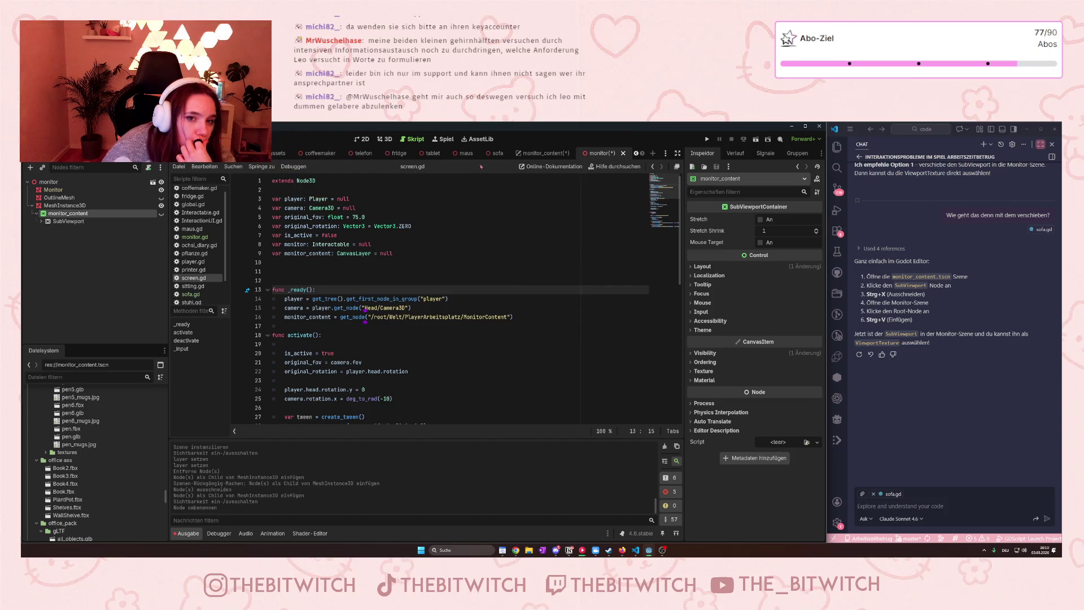
Open the world scene and inspect the Monitor node and its monitor child.
click(636, 154)
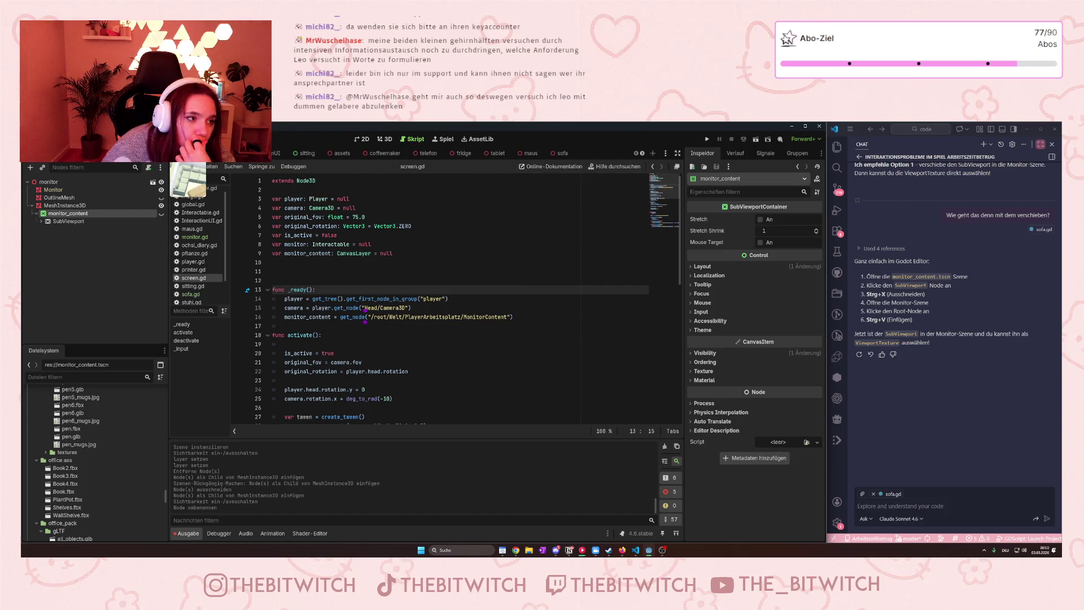
click(265, 154)
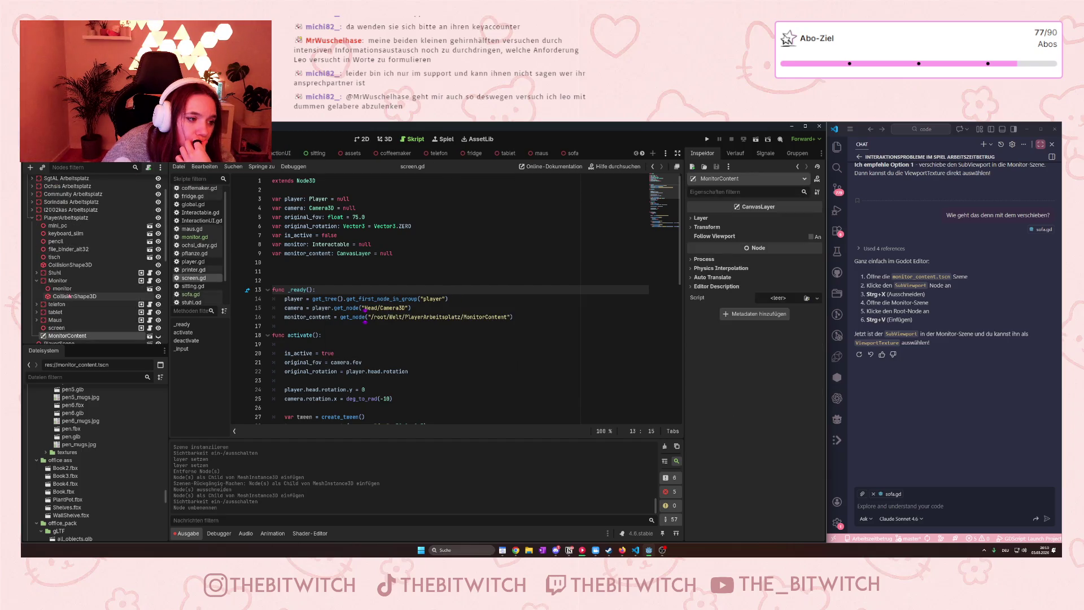
scroll(70, 296, down, 1)
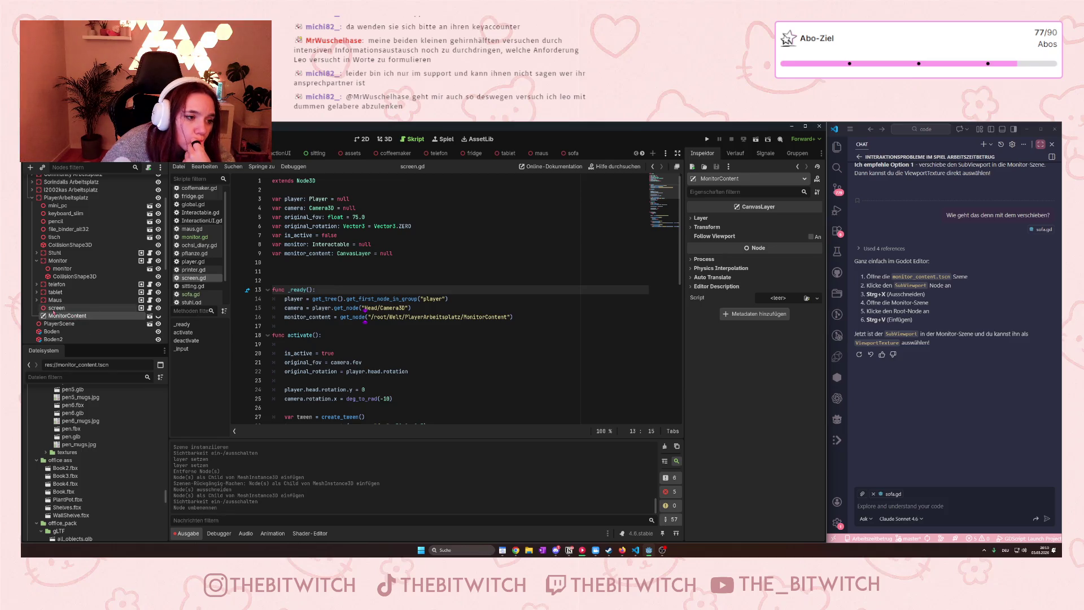
click(52, 262)
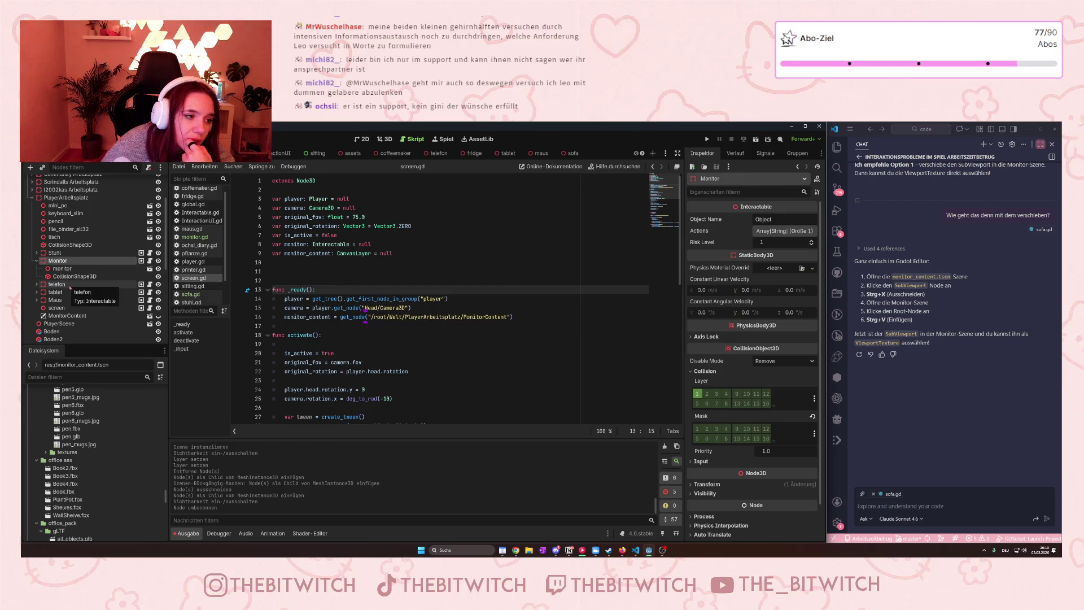
click(131, 270)
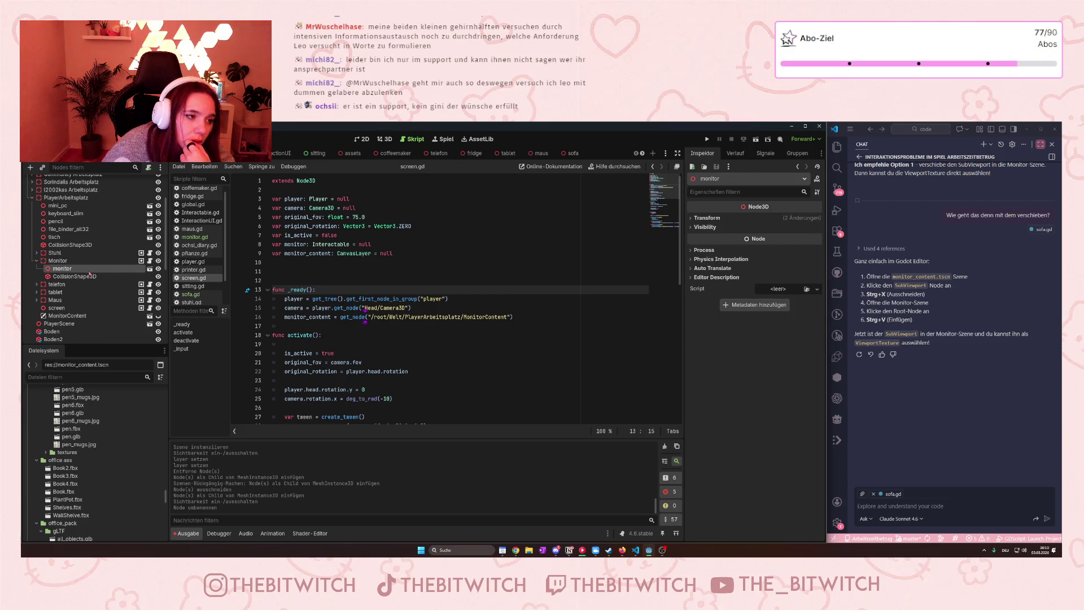
click(405, 317)
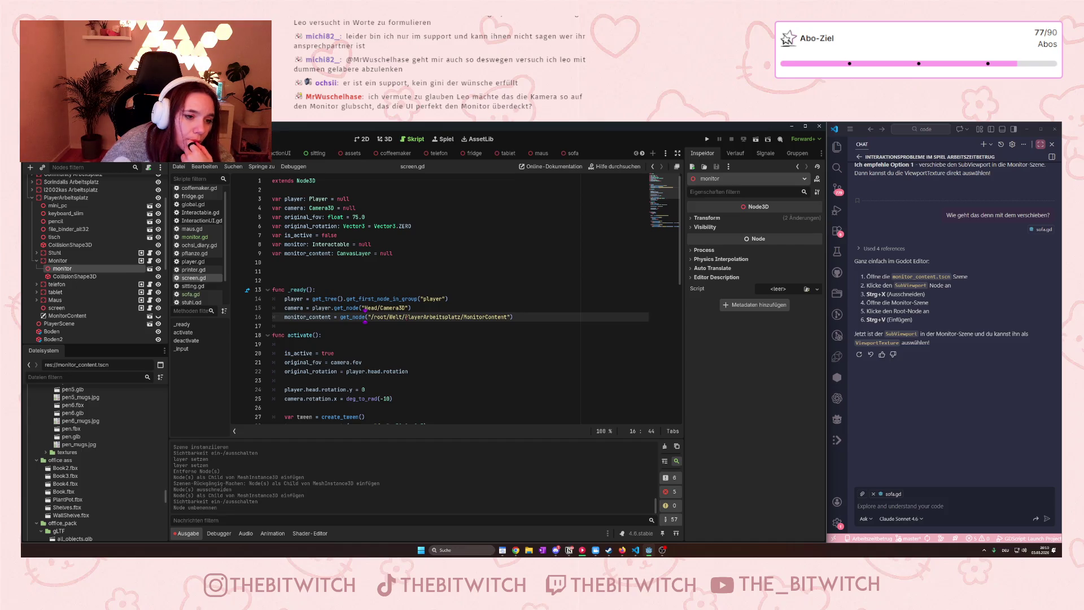
Trim Content from the line-16 node path and delete the monitor_content CanvasLayer declaration.
key(shift+Right)
key(shift+Right)
key(shift+Right)
key(ctrl+Right)
key(ctrl+Right)
key(ctrl+Right)
key(shift+Right)
key(shift+Right)
key(shift+Right)
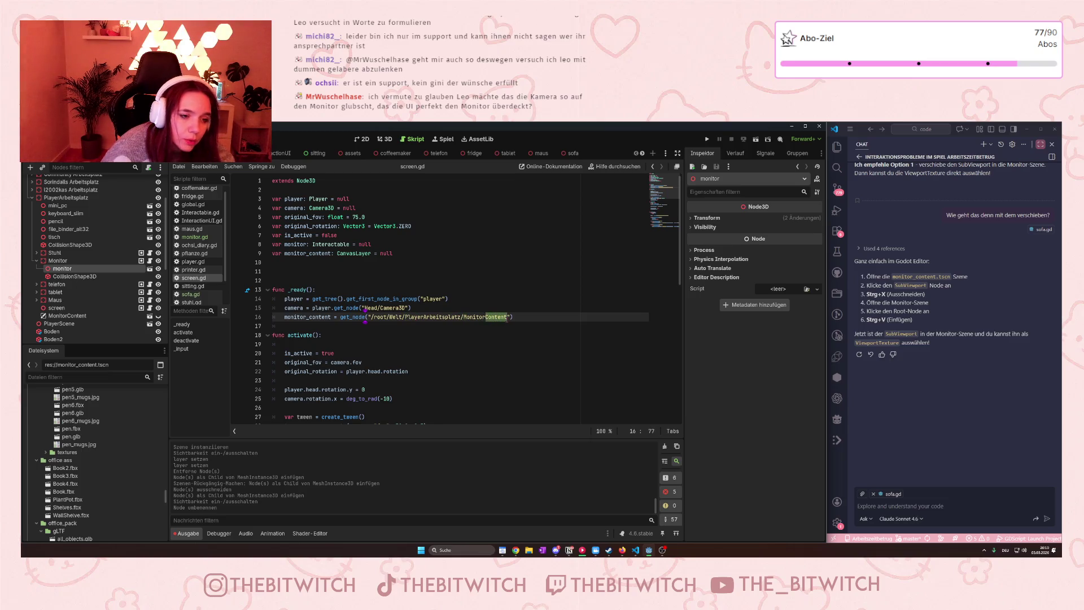
key(BackSpace)
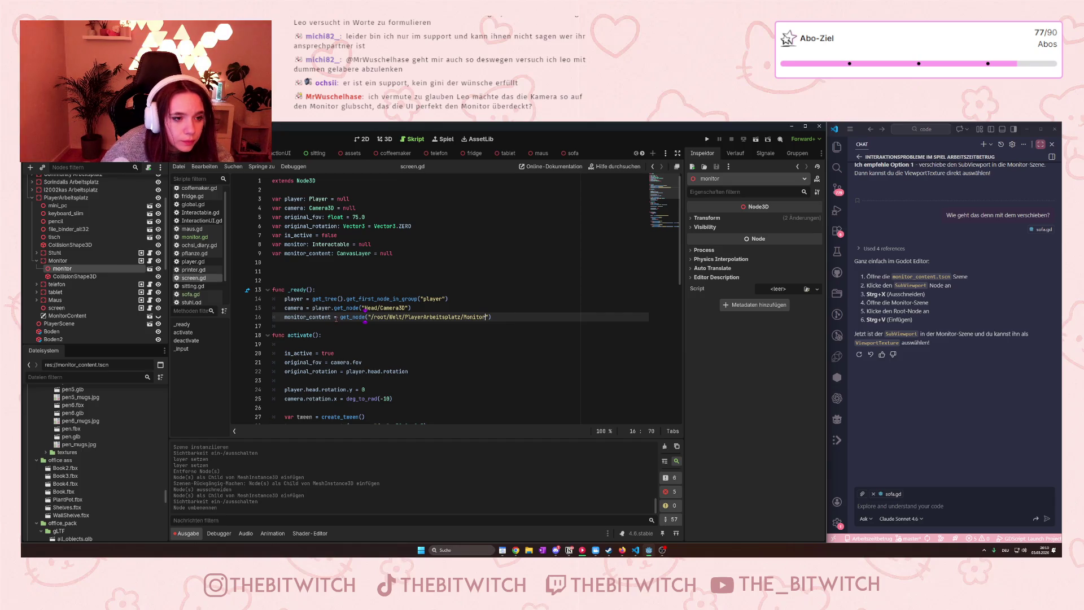
drag(394, 253, 285, 255)
key(BackSpace)
Move the assignment into _ready under camera, rename it content, and append /monitor to its path.
key(BackSpace)
drag(284, 307, 491, 308)
key(BackSpace)
key(BackSpace)
scroll(481, 327, down, 1)
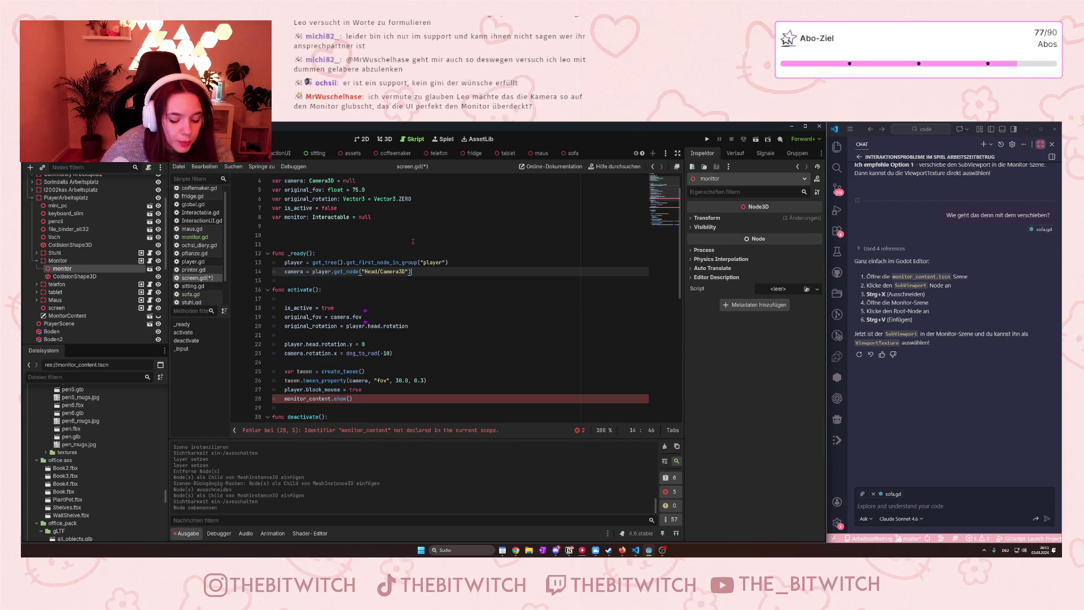
key(Return)
text(monitor_content = get_node("/root/Welt/PlayerArbeitsplatz/Monitor"))
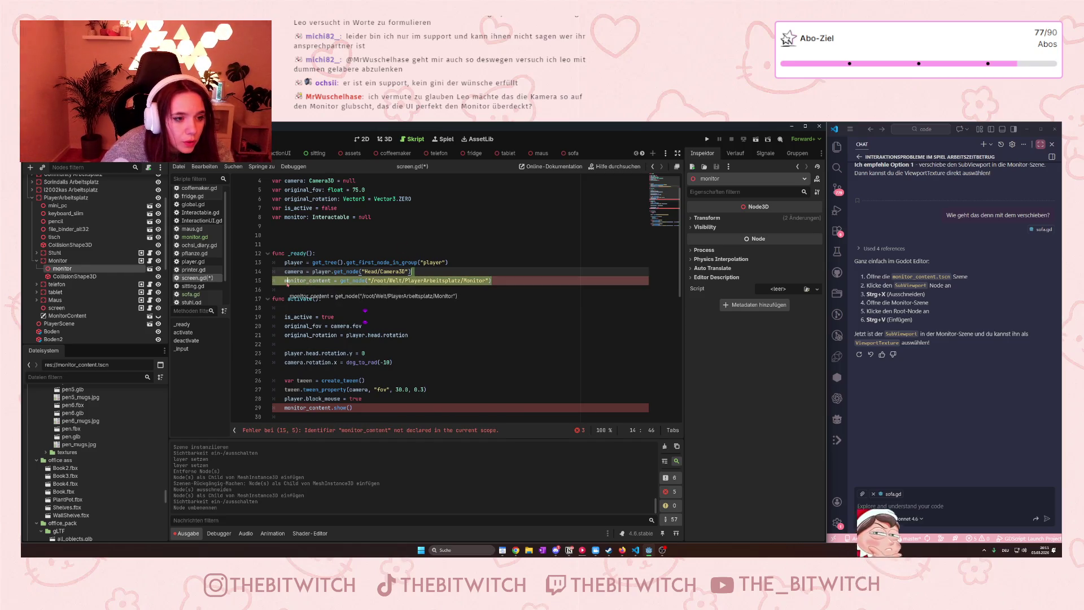
click(308, 280)
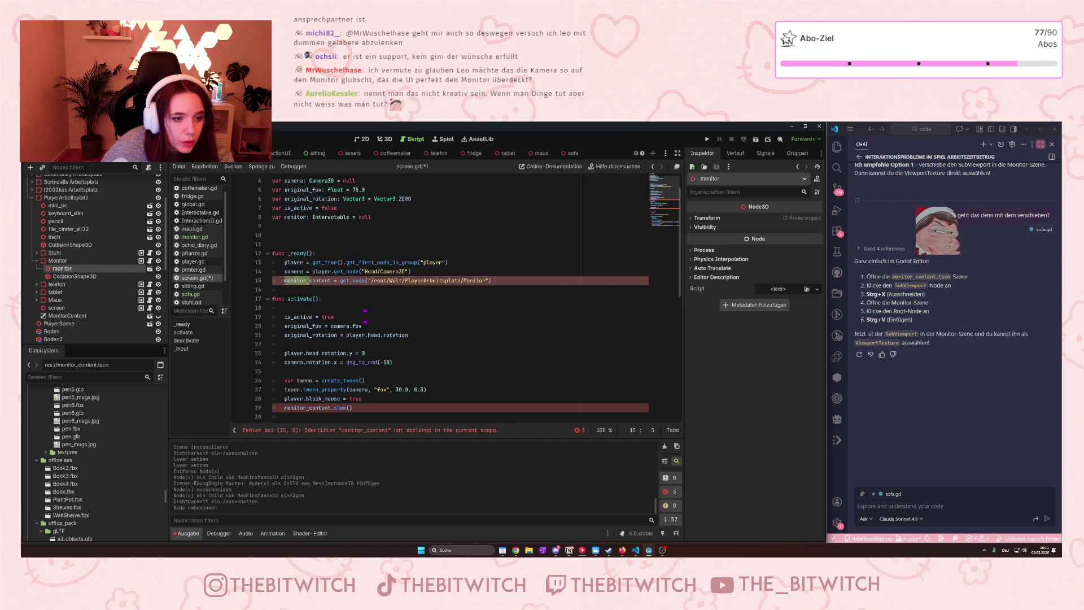
key(ctrl+BackSpace)
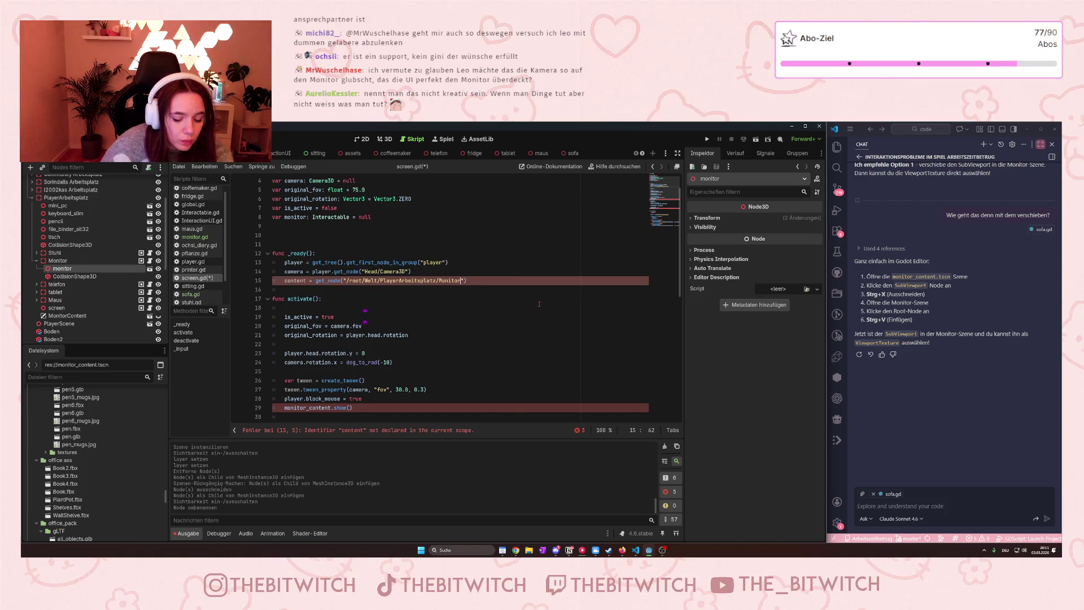
text(/monitor)
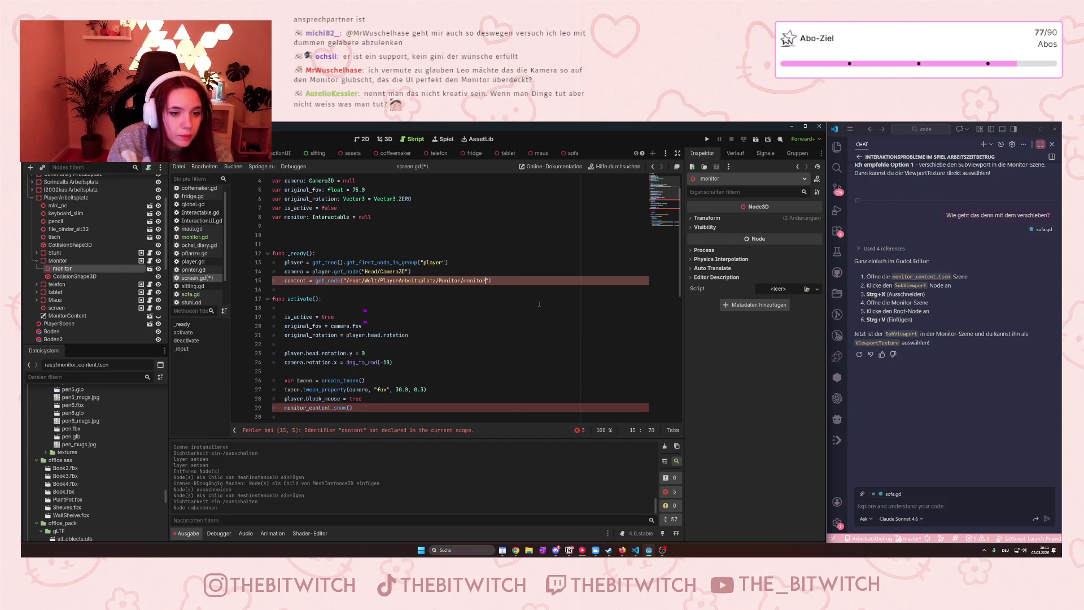
drag(331, 408, 307, 408)
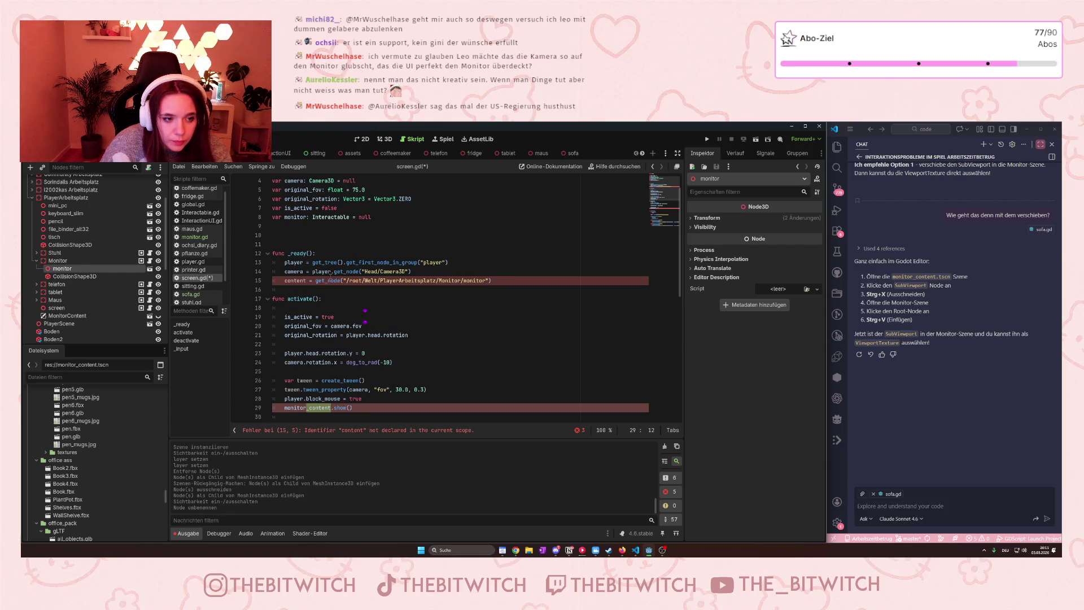
mouse_move(331, 285)
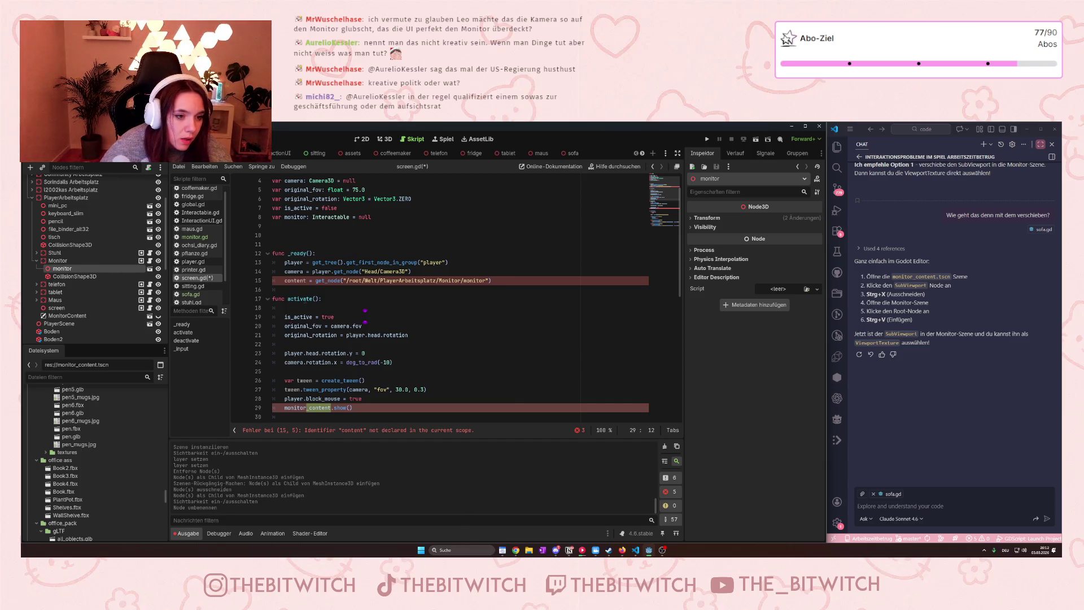
Rename the line-15 variable from content to monitor and review activate() and deactivate().
double_click(305, 280)
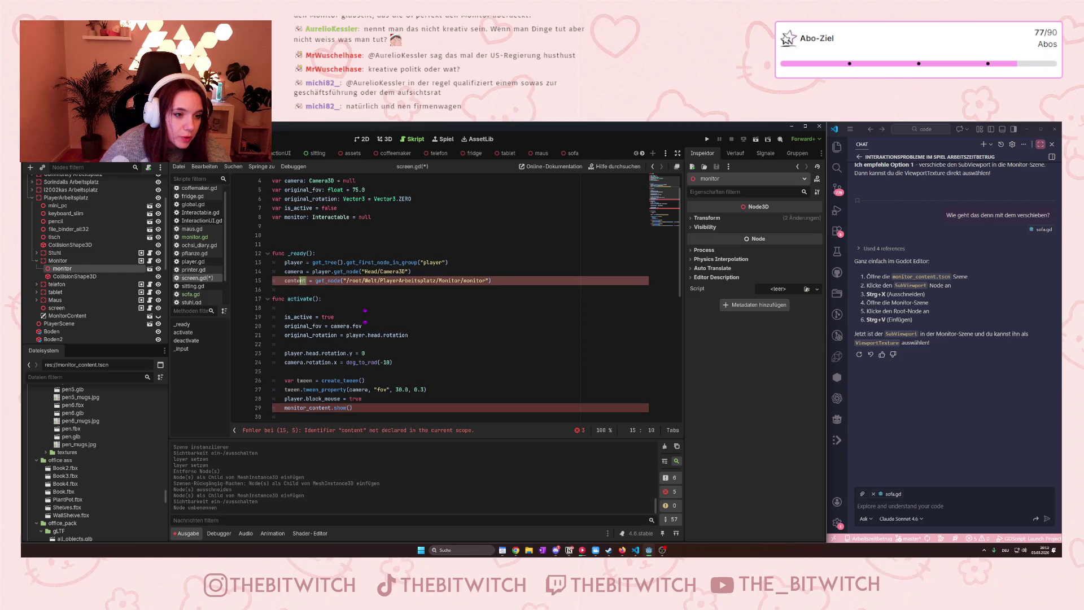
text(monitor)
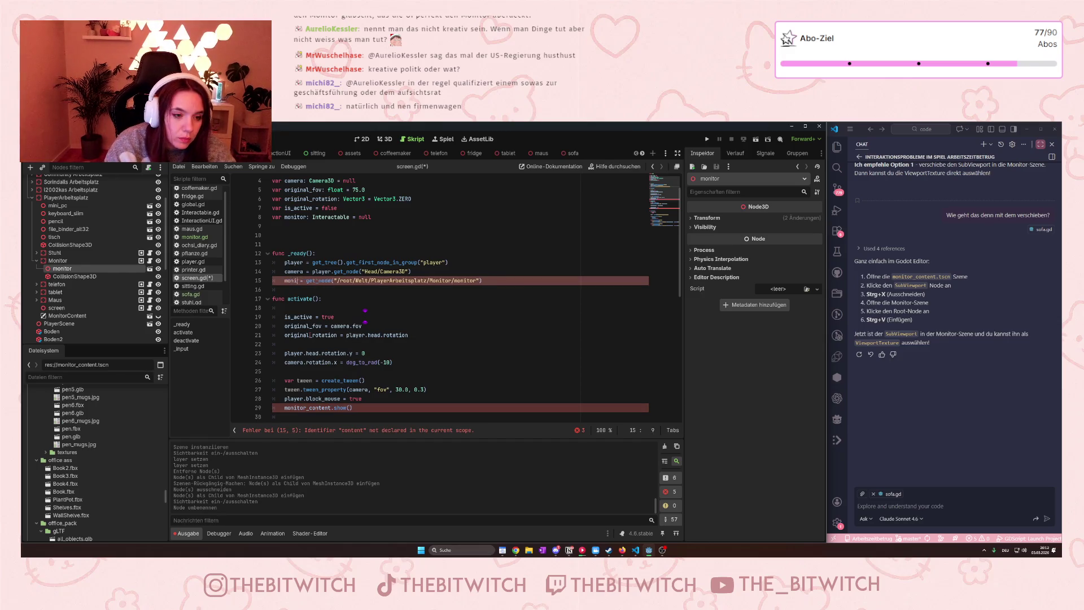
click(354, 354)
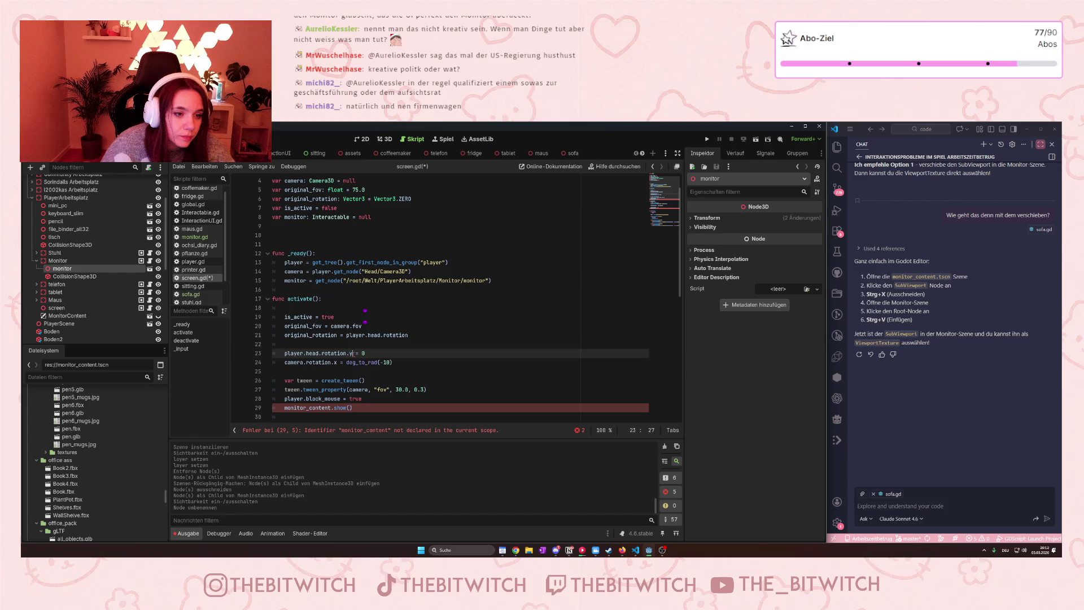
scroll(336, 335, down, 2)
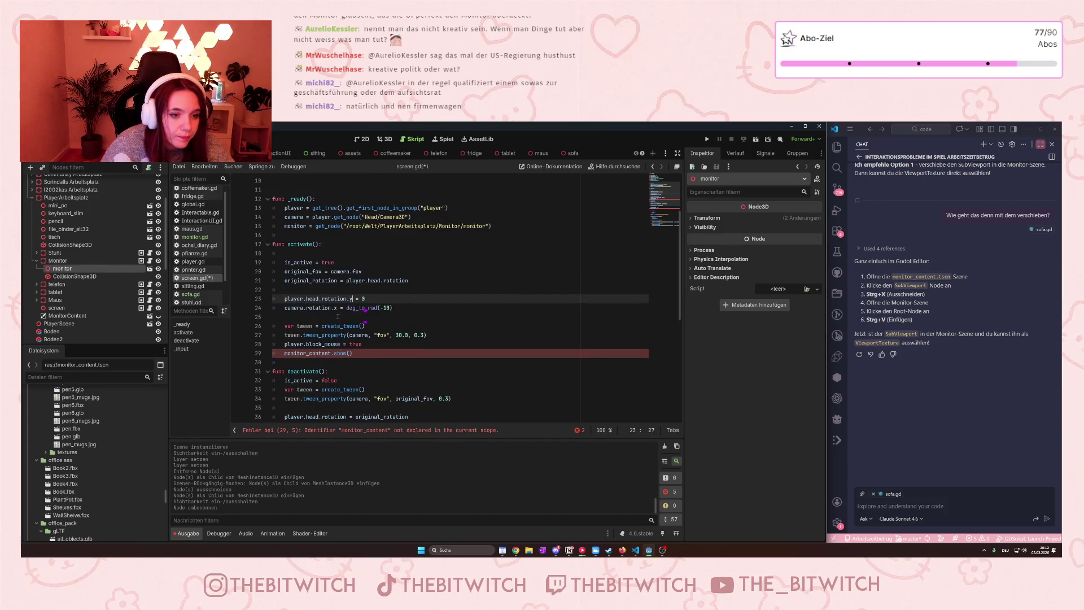
scroll(313, 285, down, 1)
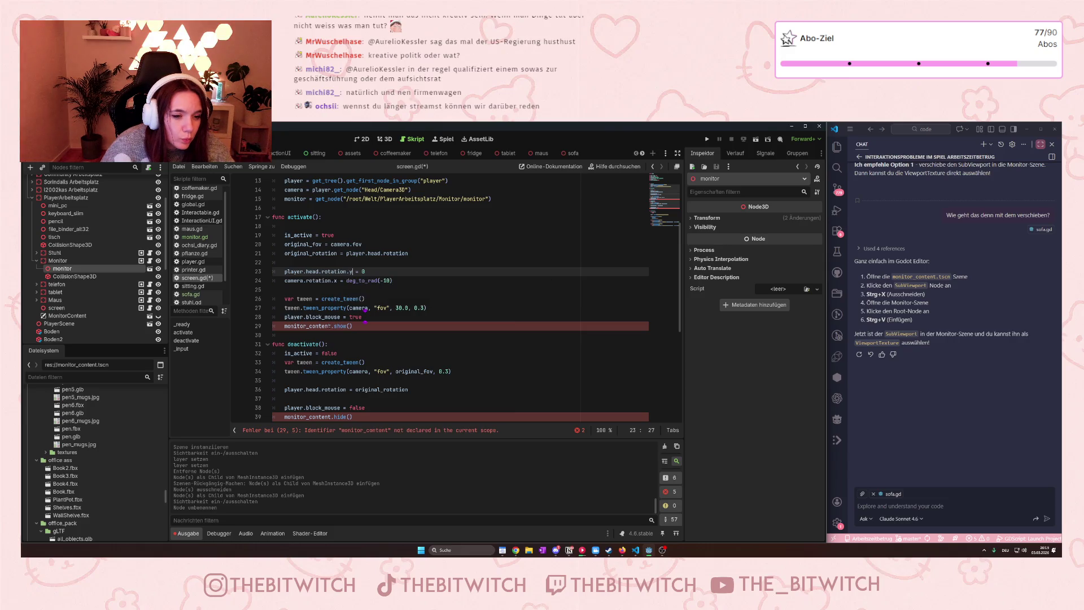
click(329, 327)
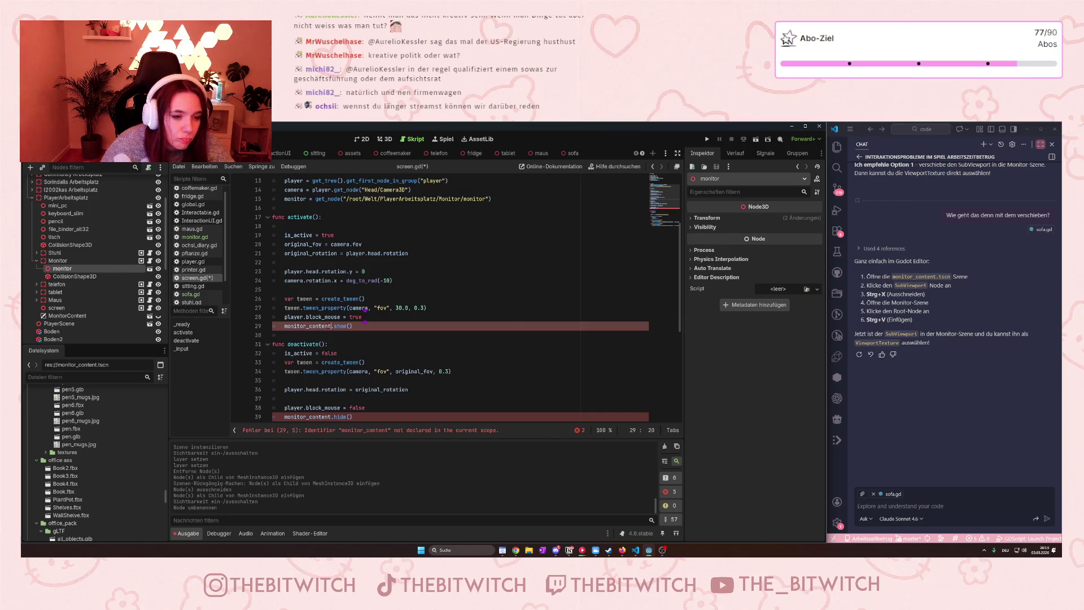
scroll(326, 326, down, 2)
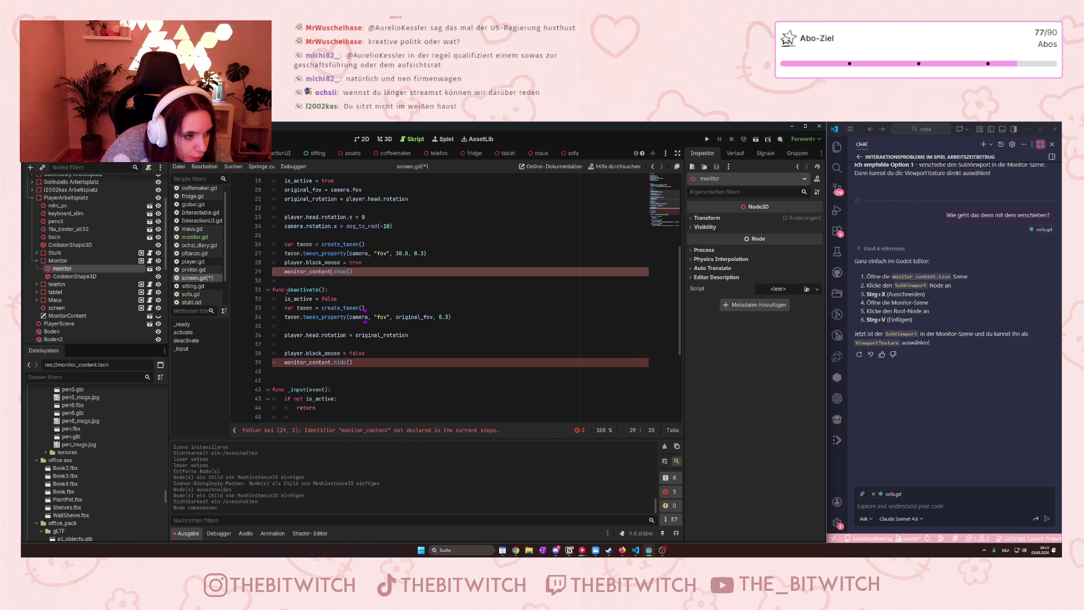
click(67, 315)
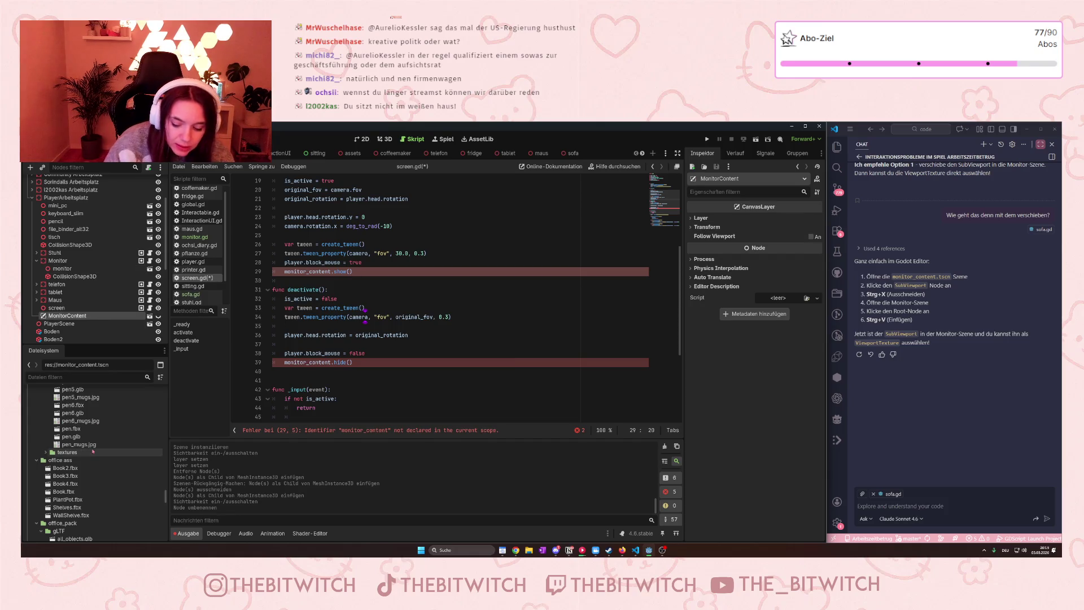
Delete the MonitorContent node from the main scene and select the monitor node.
key(Delete)
click(516, 346)
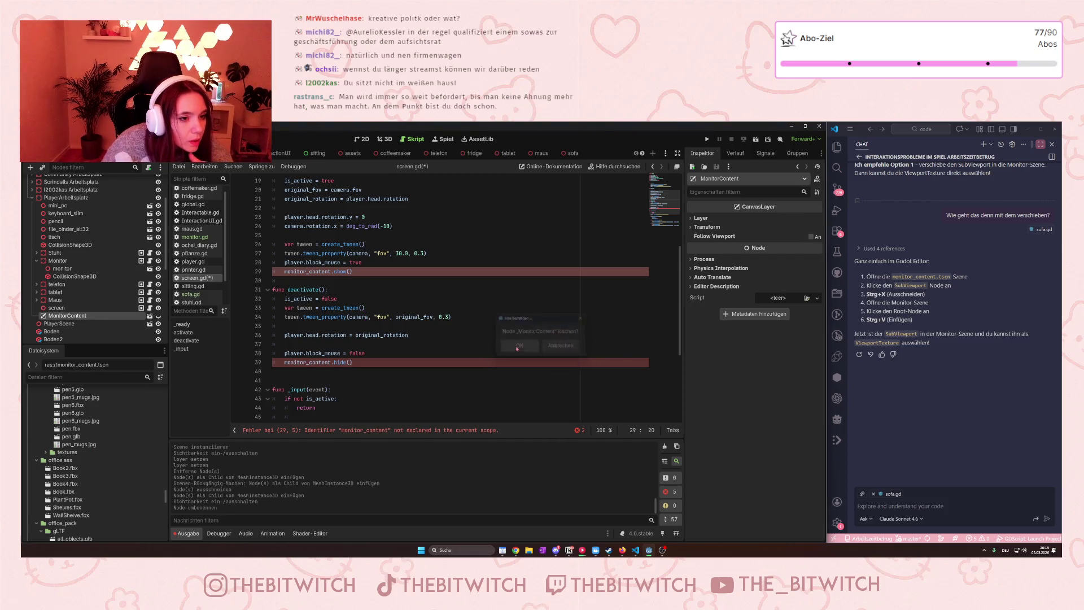
click(62, 269)
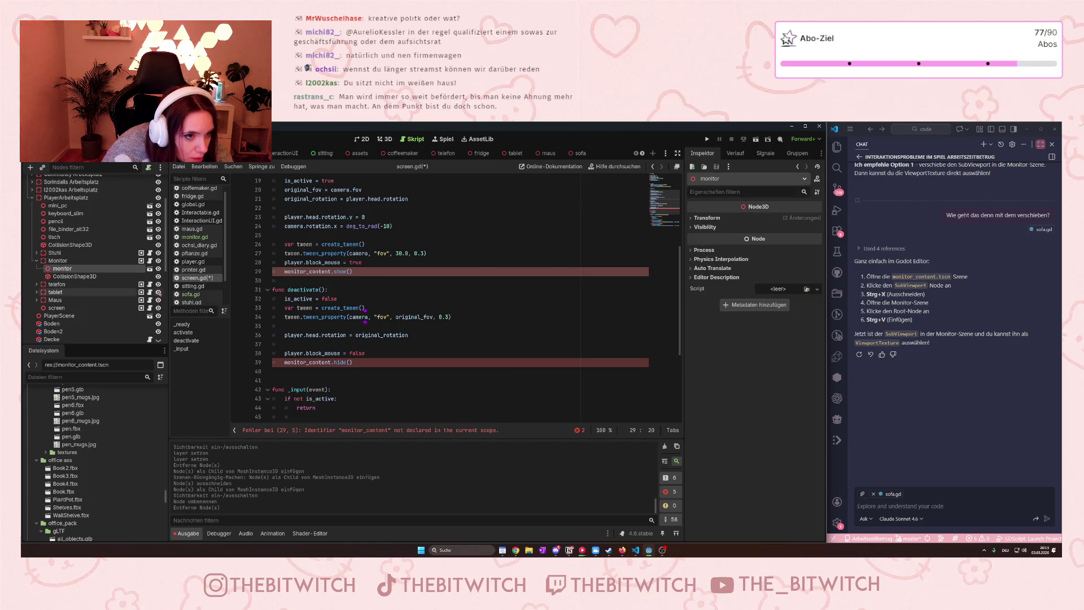
Close the fridge and tablet scene tabs, view the monitor scene, then return to the main scene.
scroll(409, 314, up, 5)
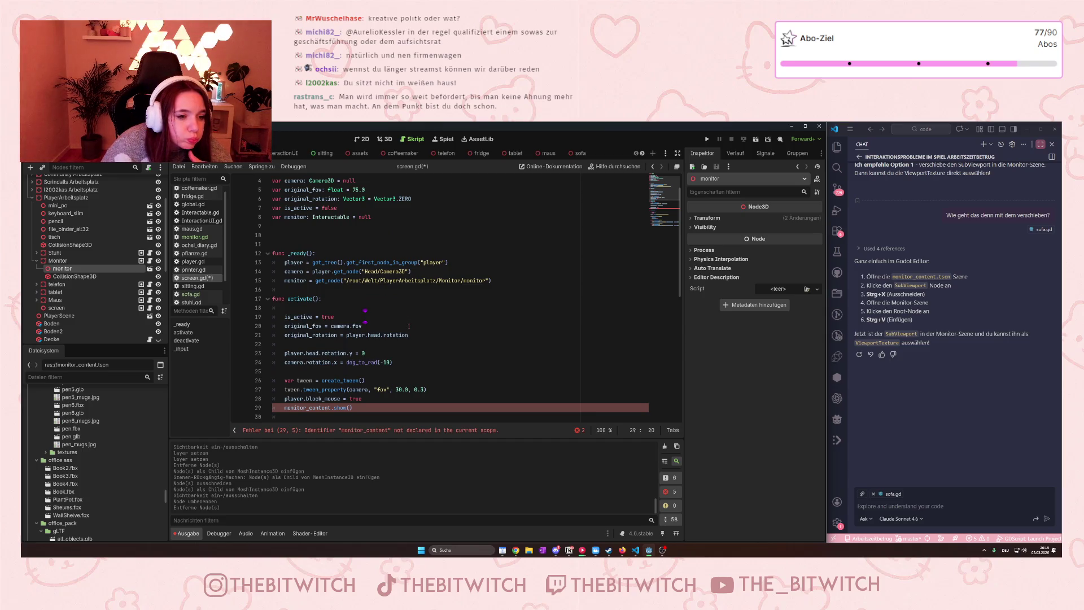
scroll(409, 326, down, 3)
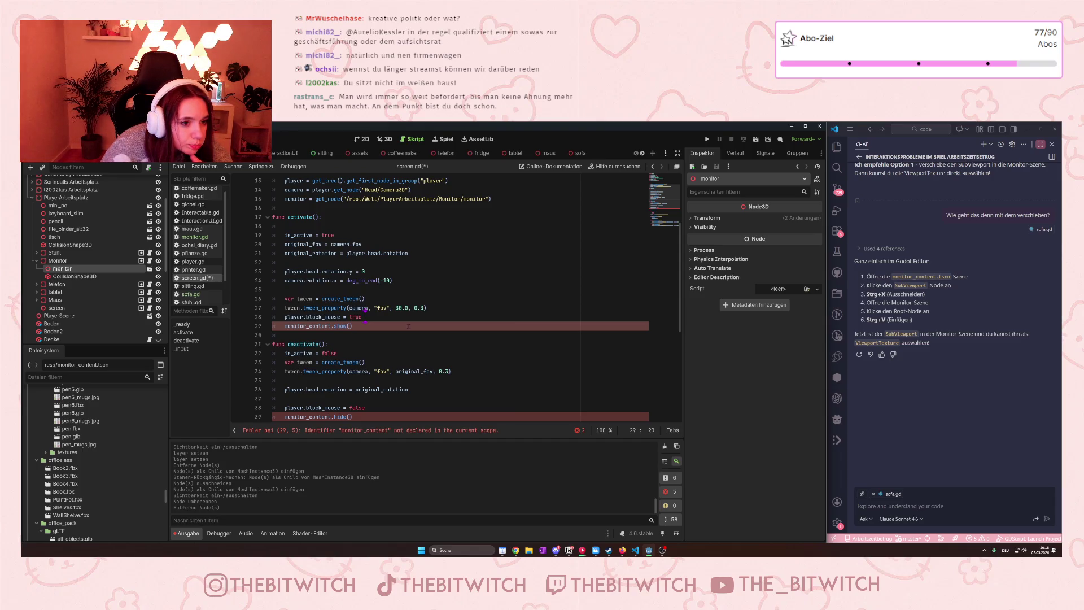
scroll(409, 326, down, 4)
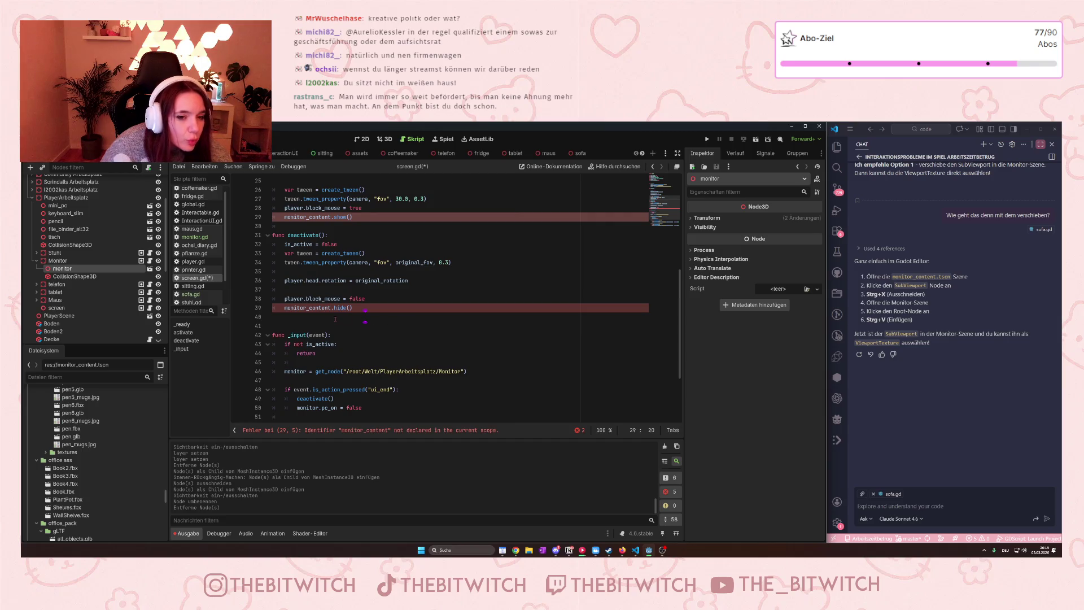
click(489, 153)
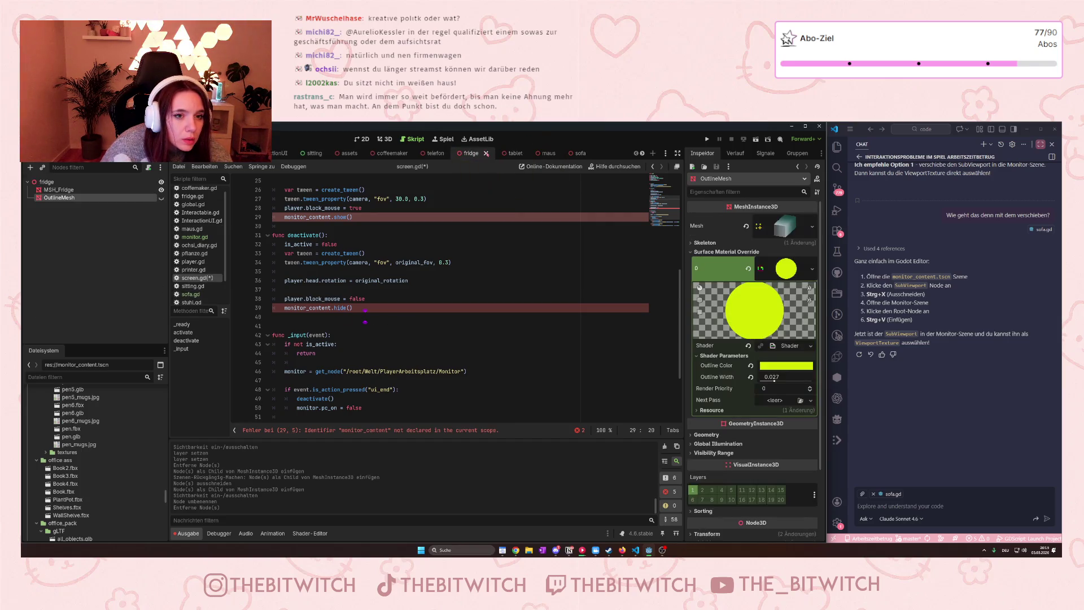
click(489, 153)
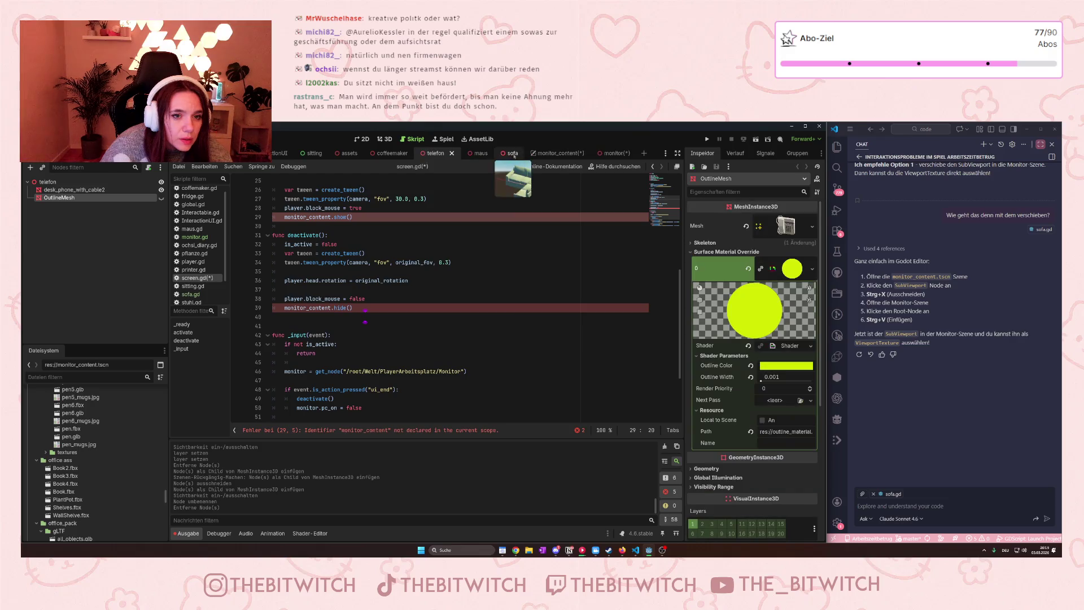
click(598, 155)
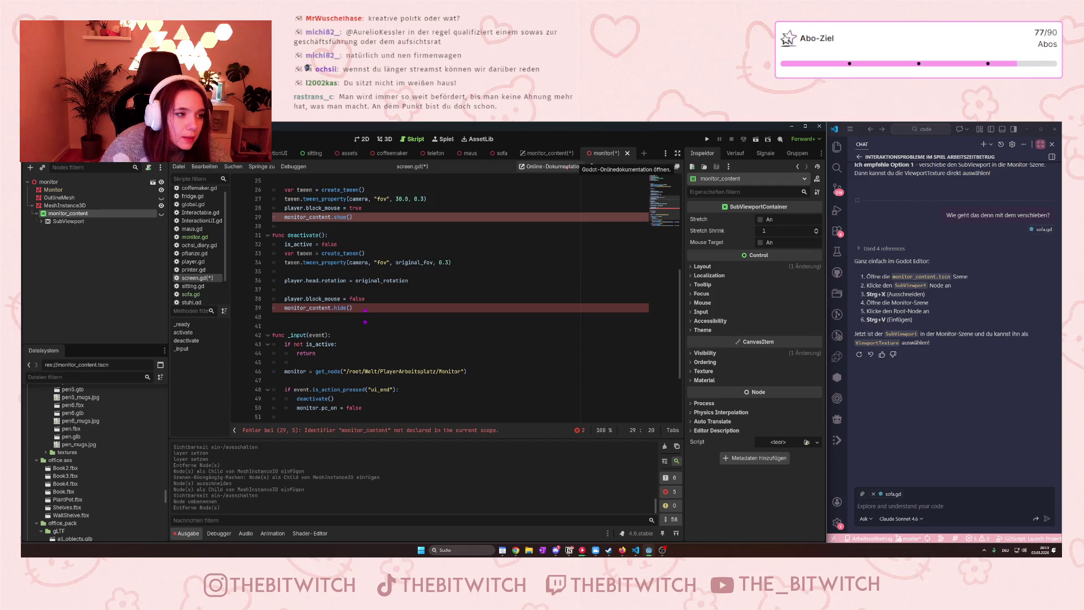
key(ctrl+Tab)
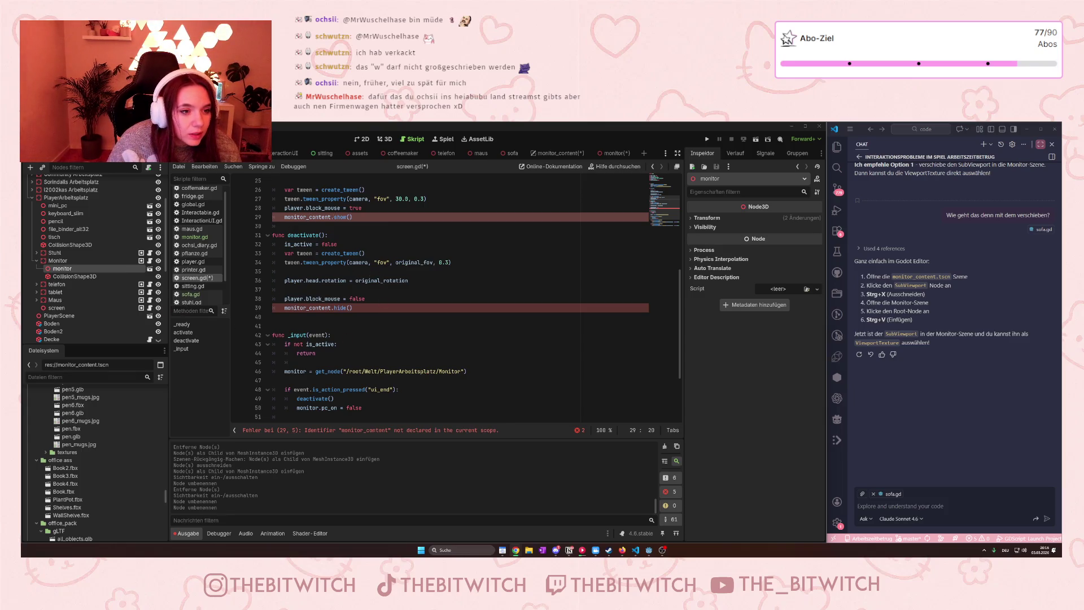
Place the cursor at the start of monitor_content on line 29 of screen.gd.
click(284, 217)
Prefix monitor_content with 'monitor.' on lines 29 and 39 of screen.gd.
text(monitor.)
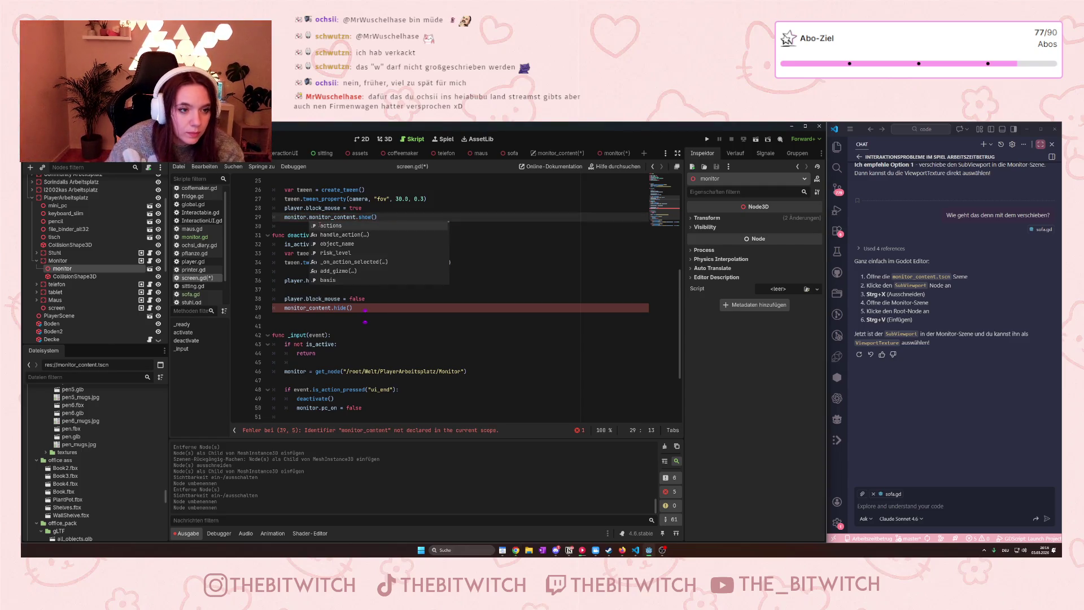
click(286, 308)
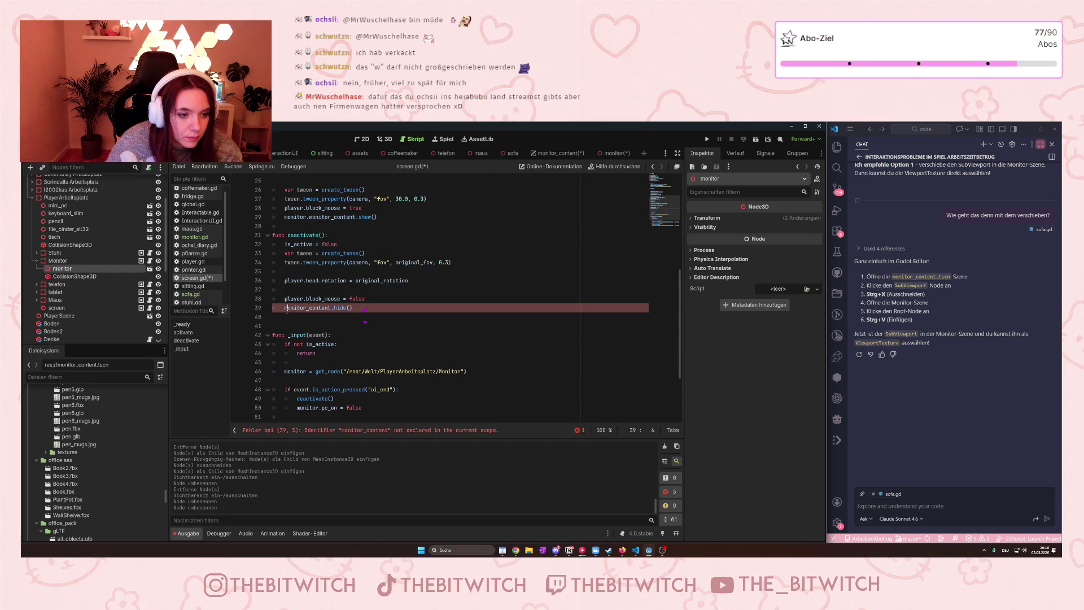
text(monitor.)
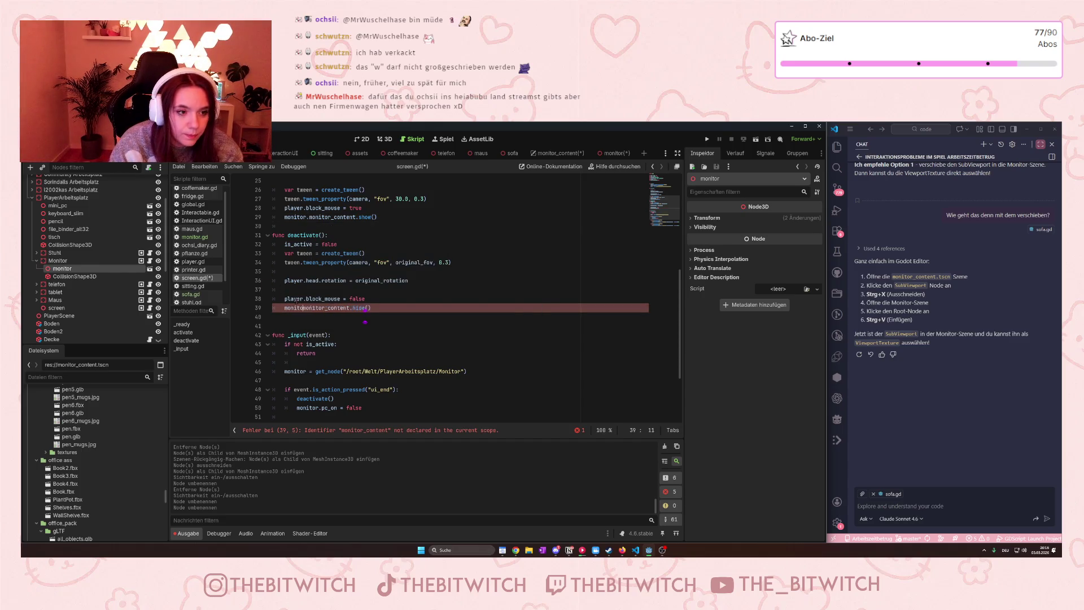
click(615, 153)
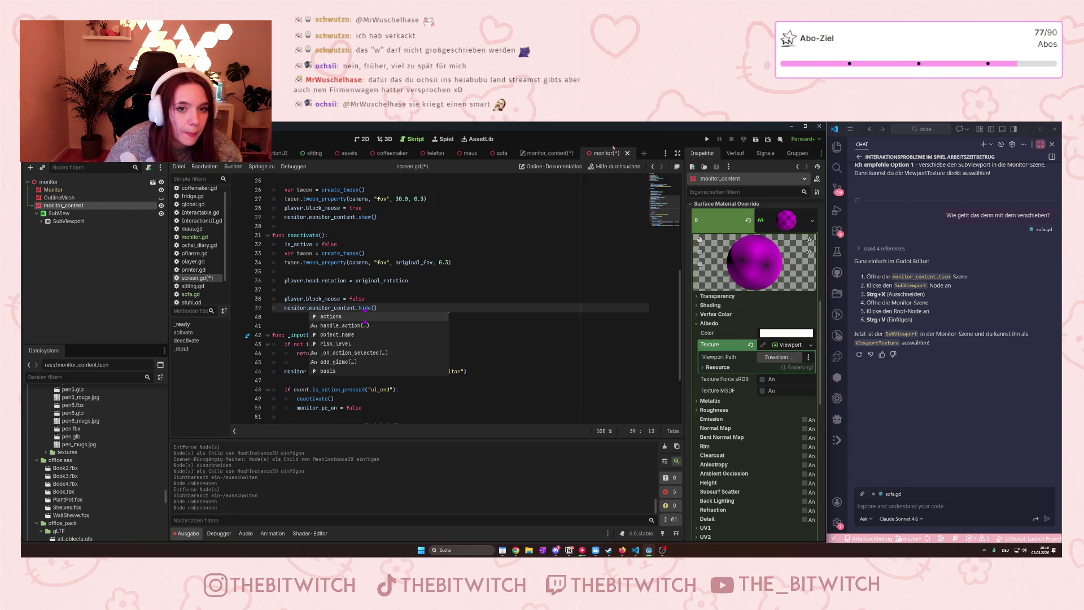
In 3D view, set the monitor texture's Viewport Path to the SubViewport node.
click(379, 141)
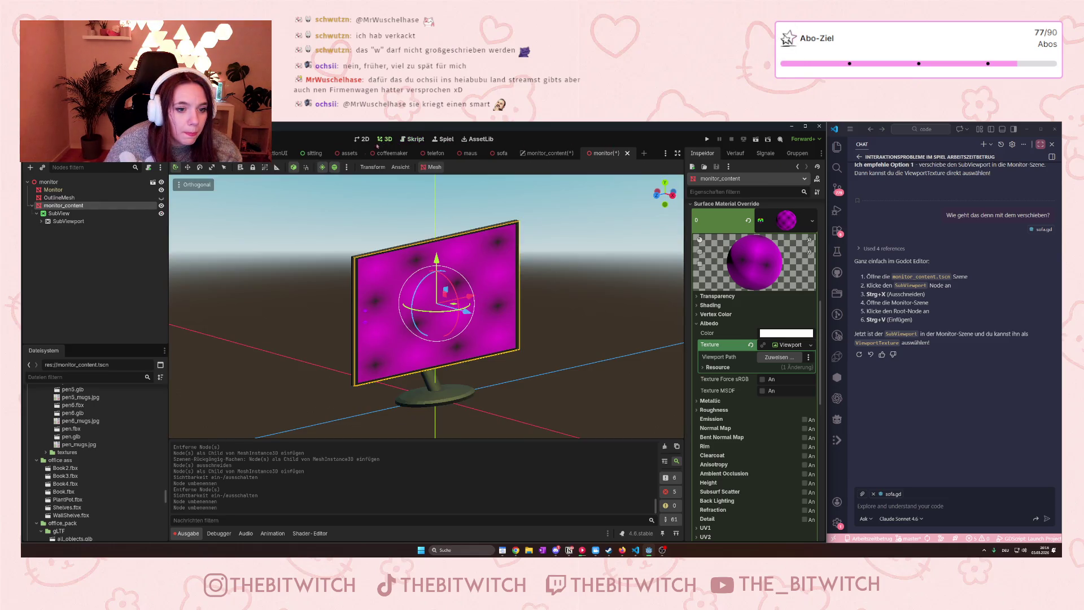
click(161, 205)
click(161, 205)
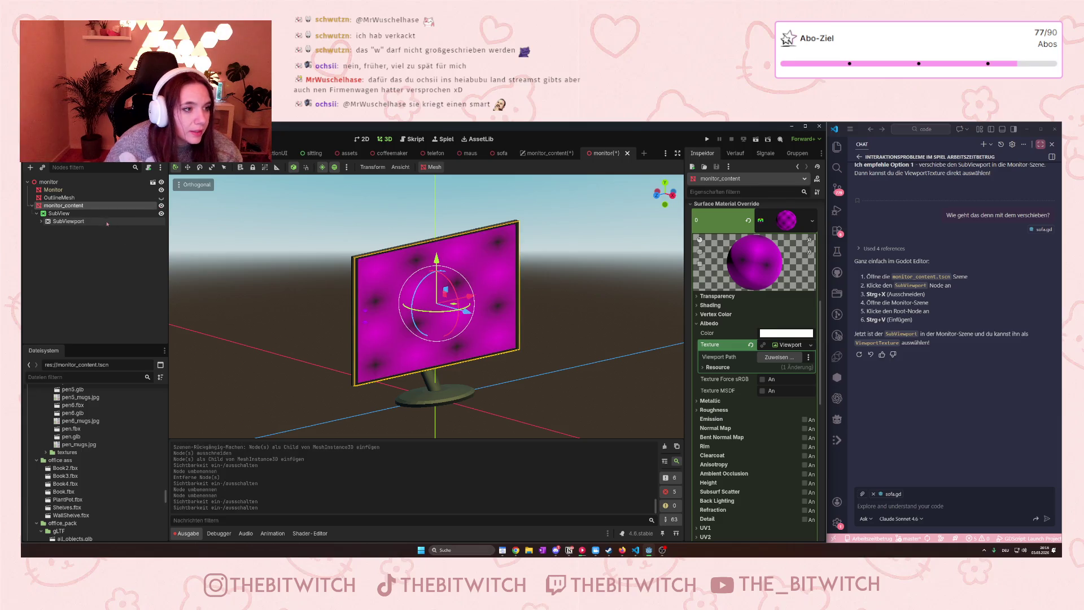
click(41, 221)
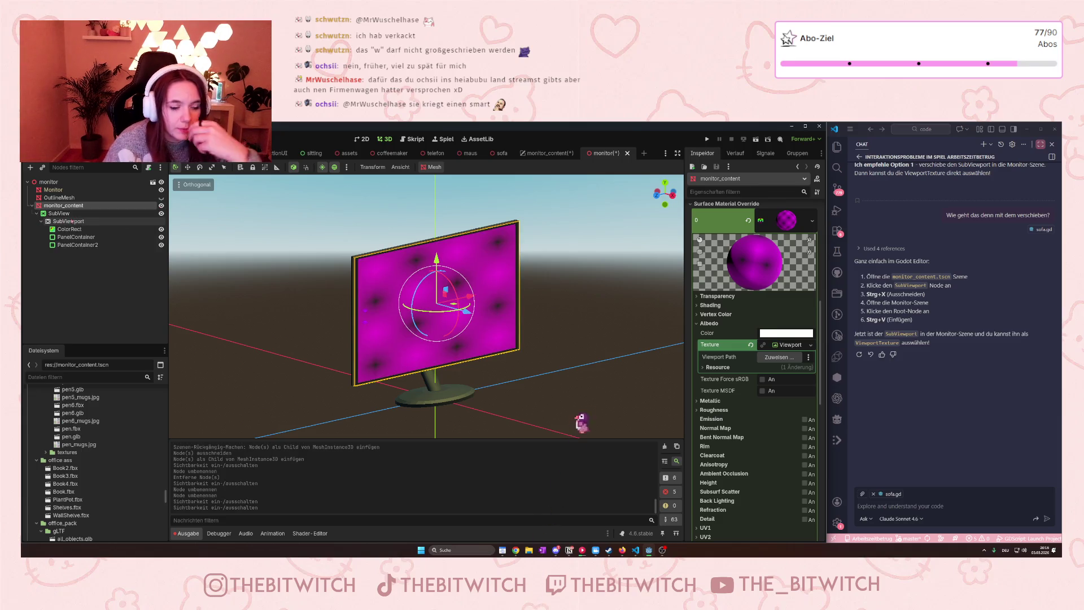
click(796, 358)
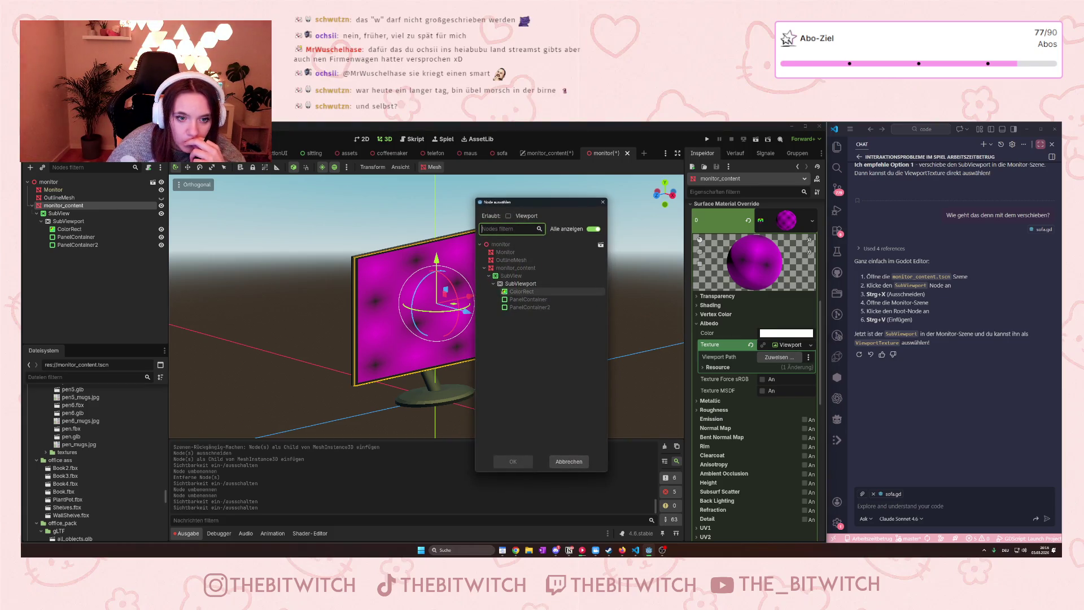
click(511, 284)
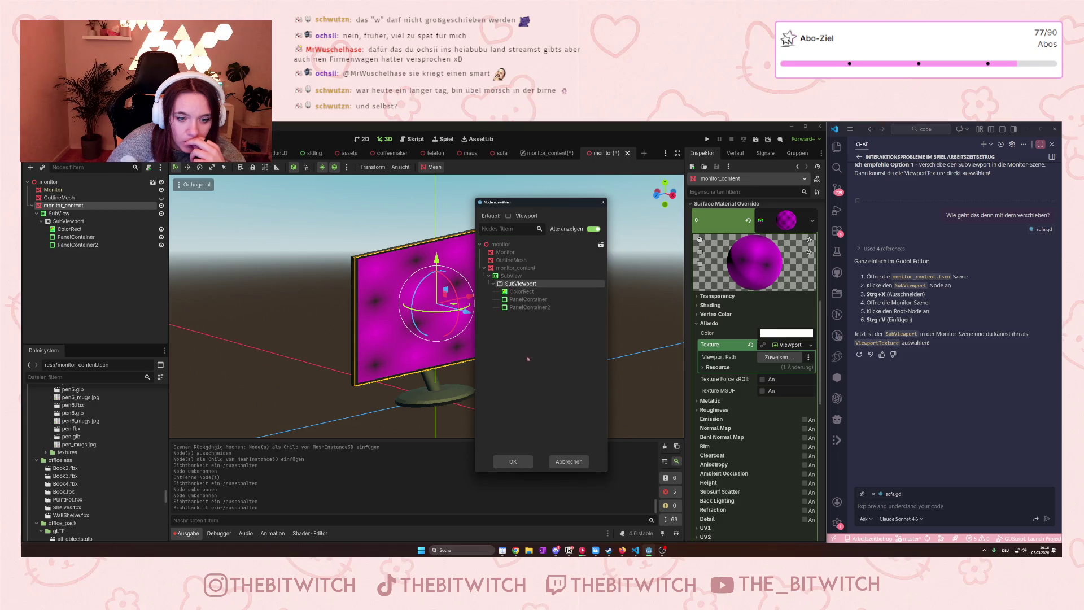
click(512, 462)
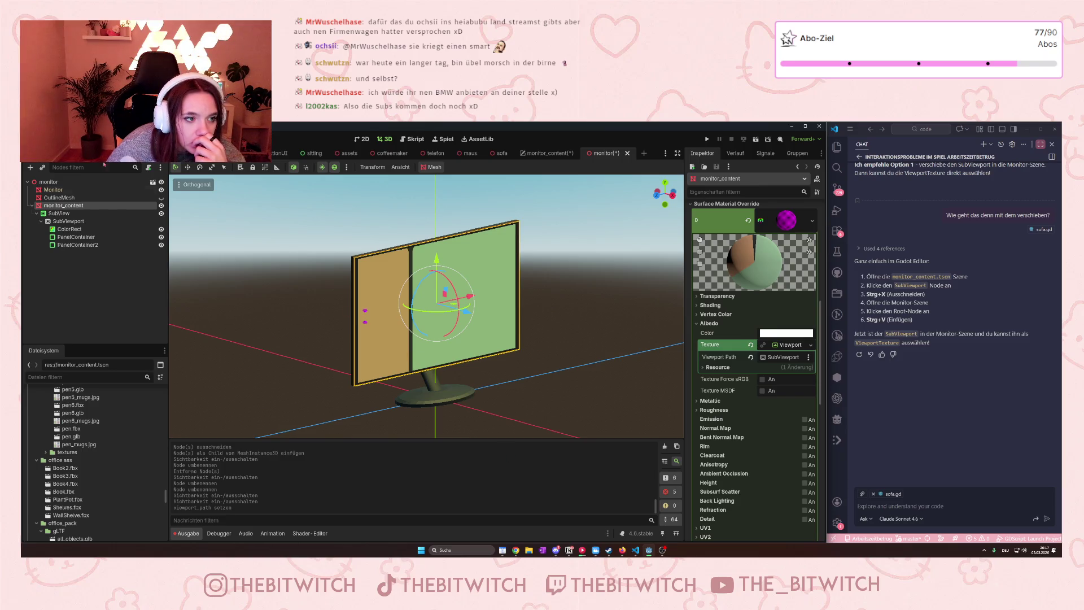
Test SubView visibility, then hide monitor_content so the monitor screen goes dark.
click(161, 214)
click(161, 214)
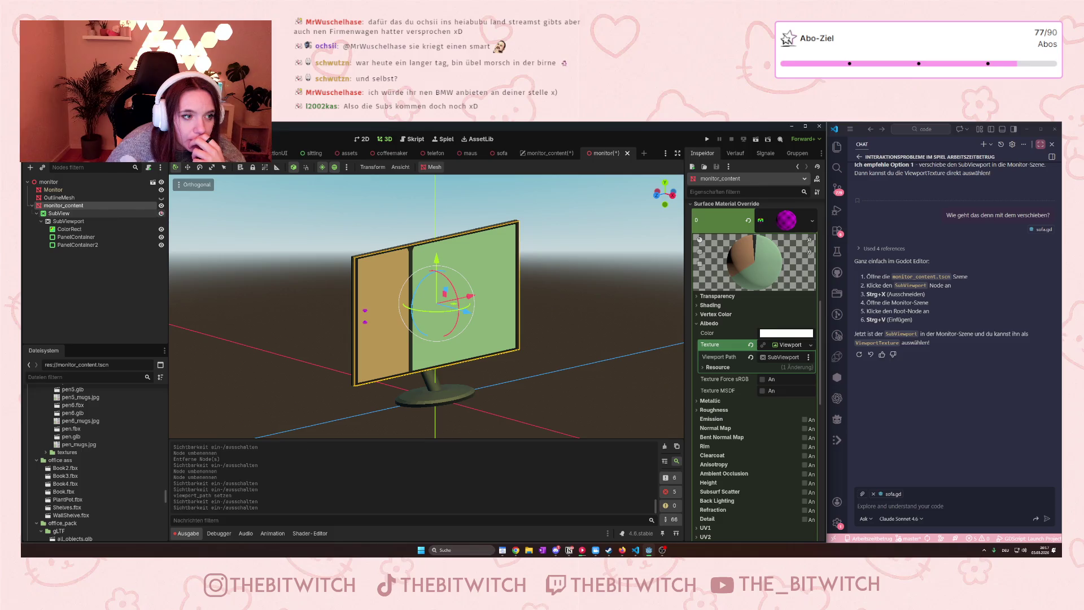
click(161, 205)
click(150, 277)
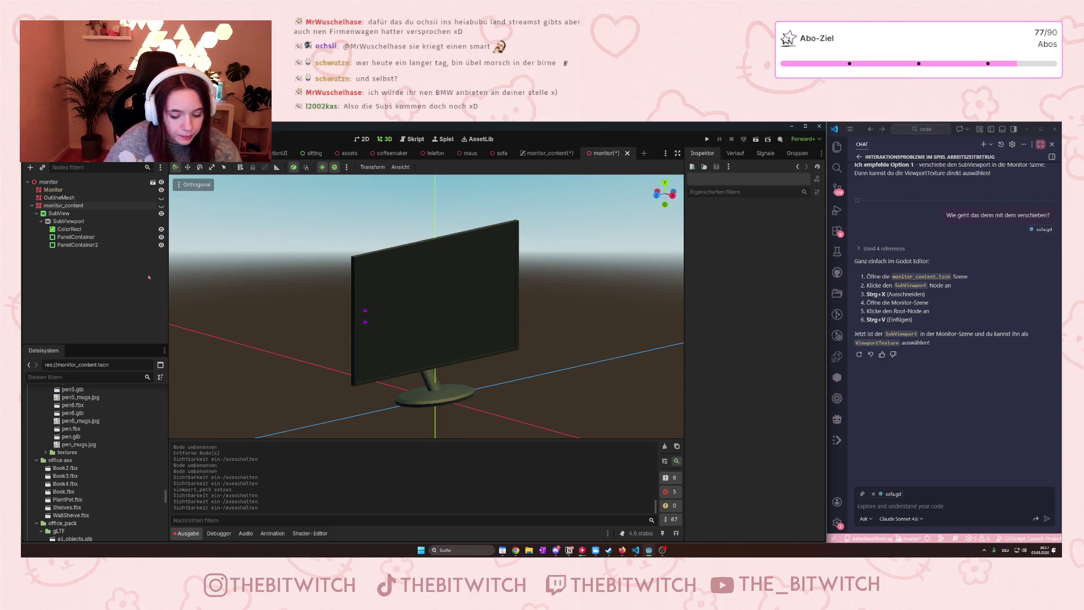
Save the monitor scene and bring up the monitor_content scene.
key(ctrl+s)
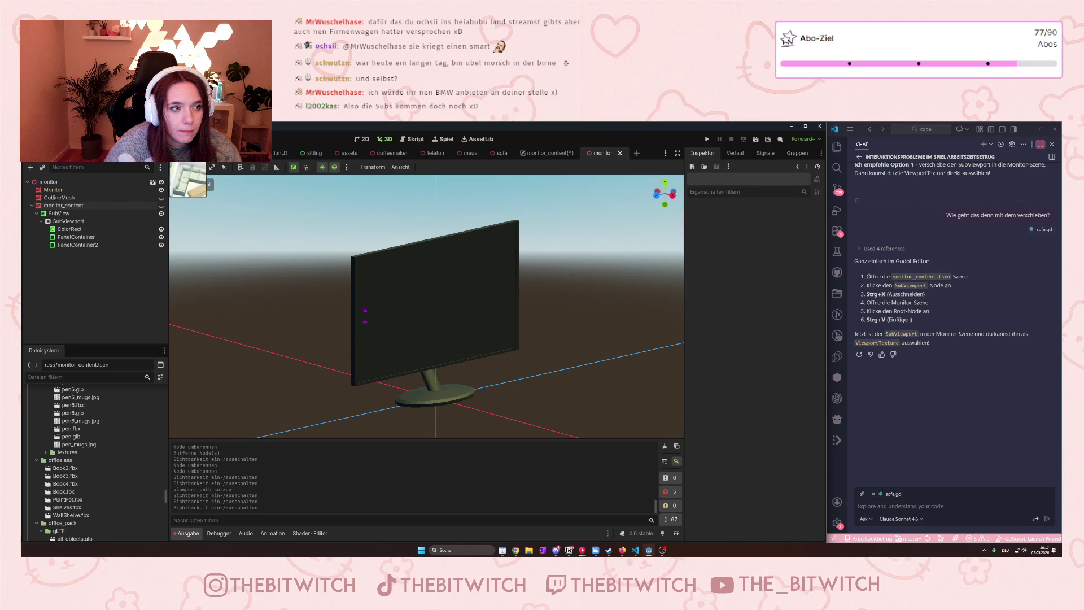
click(191, 154)
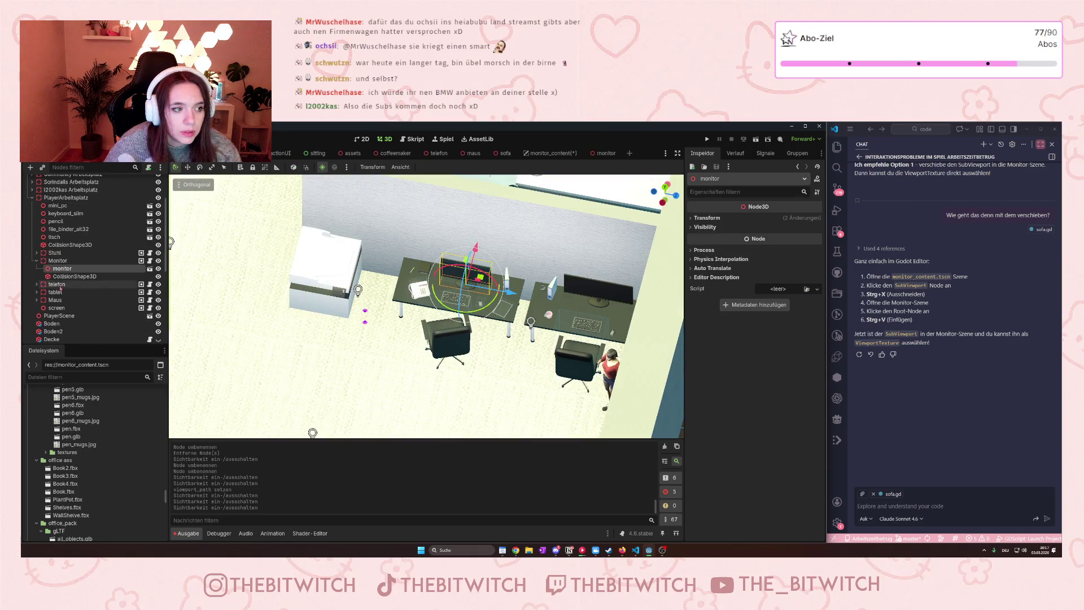
click(552, 152)
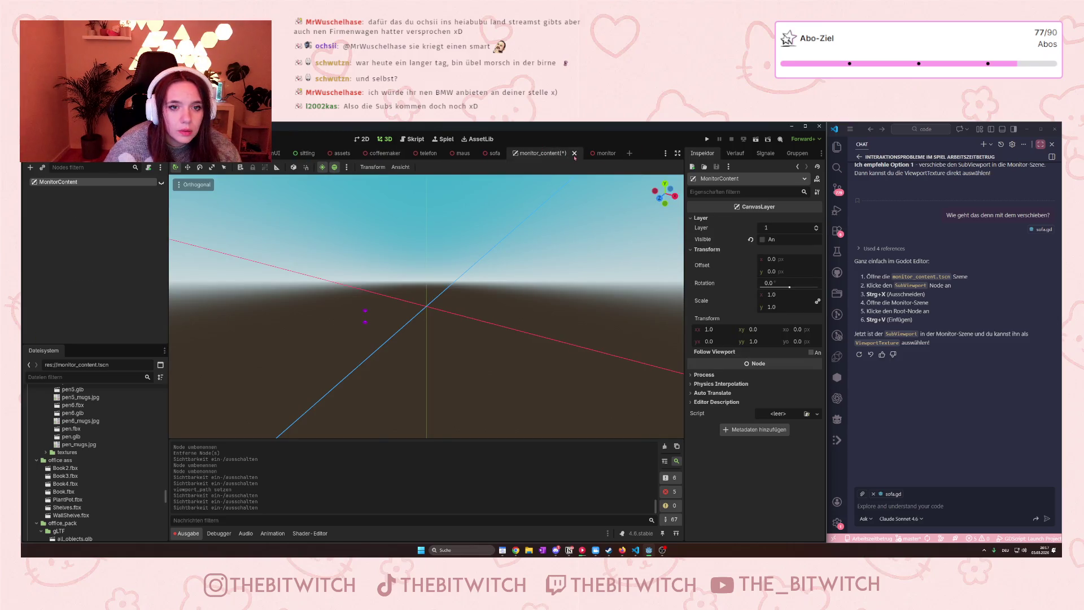
click(574, 153)
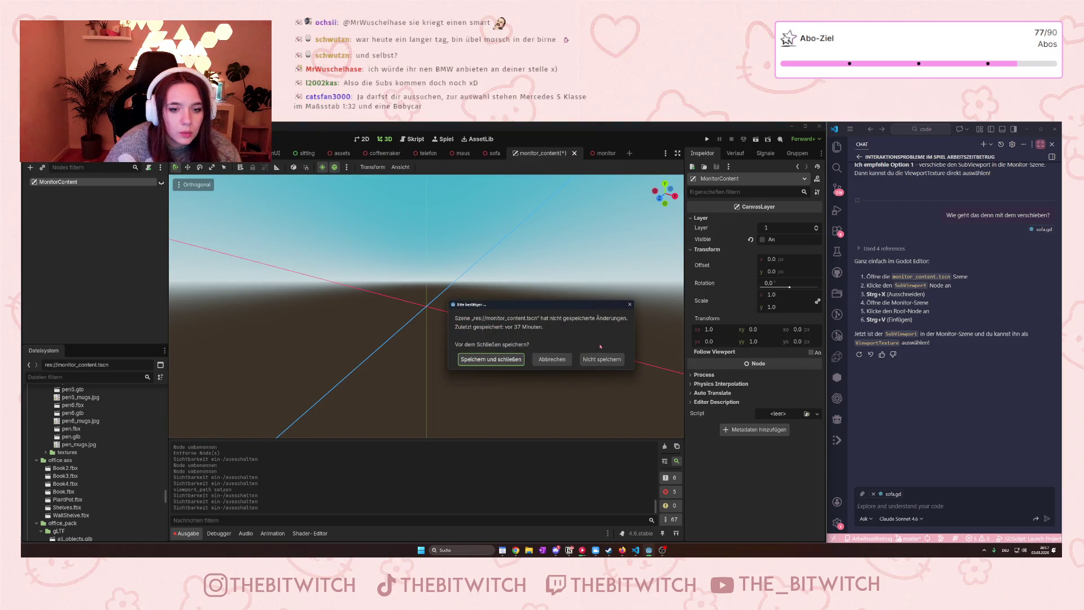
click(543, 361)
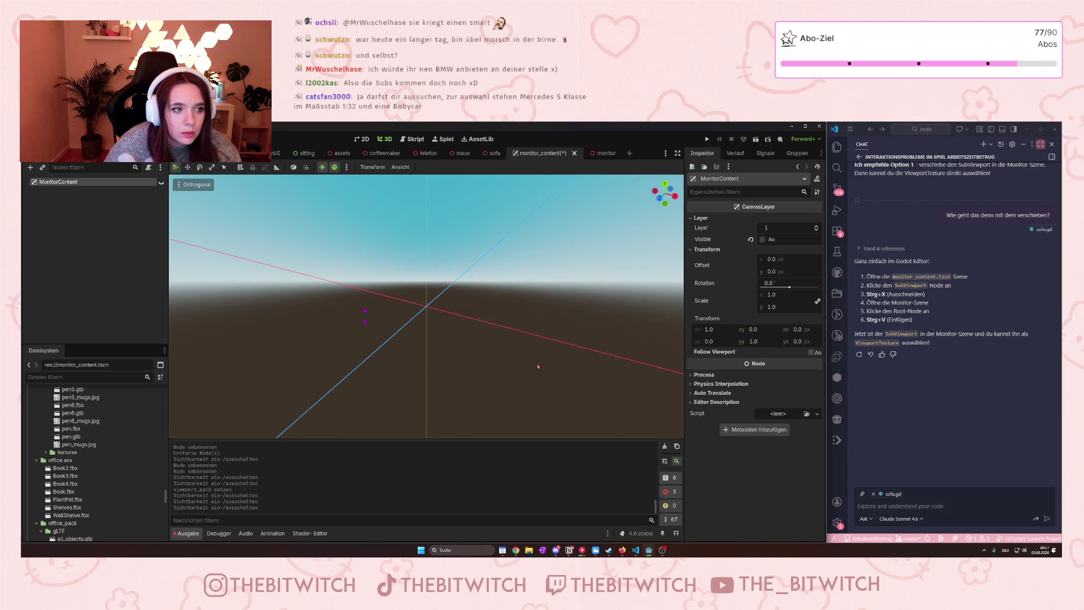
Delete the MonitorContent root node and close the emptied scene tab.
right_click(59, 186)
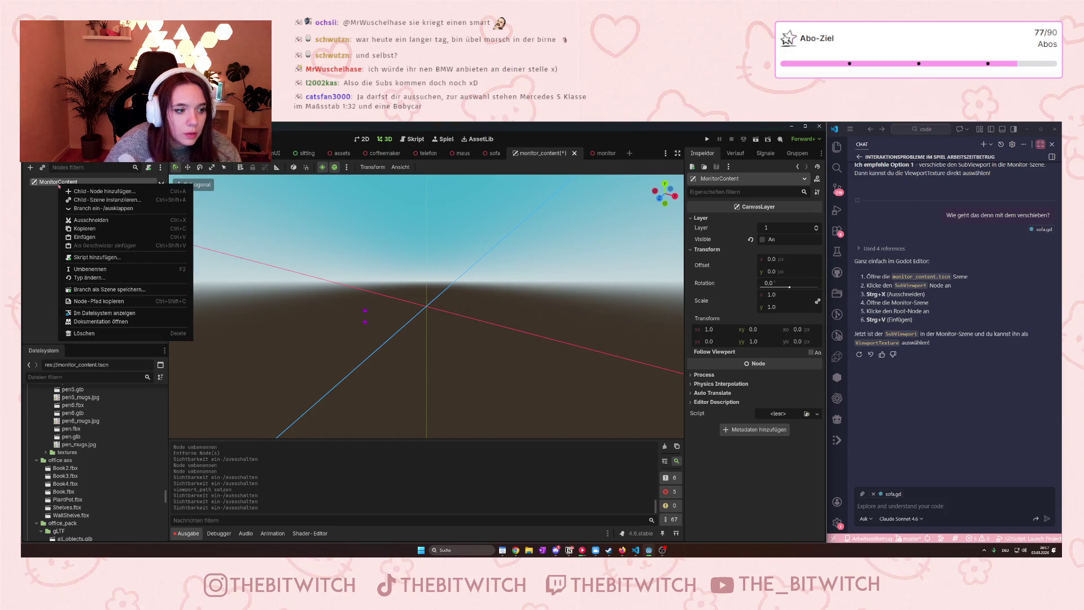
click(90, 334)
click(506, 347)
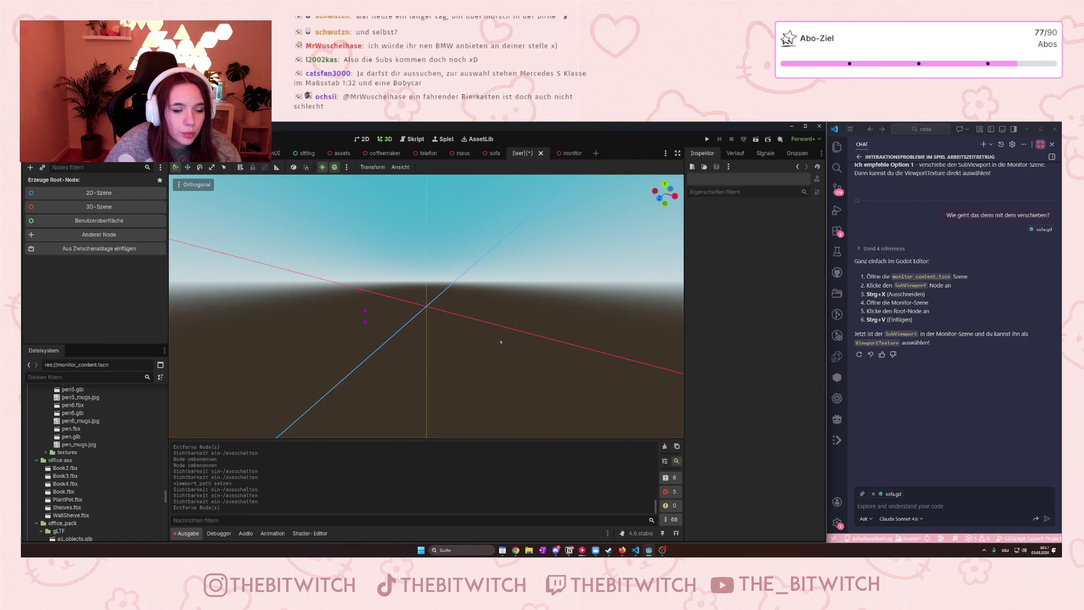
right_click(524, 159)
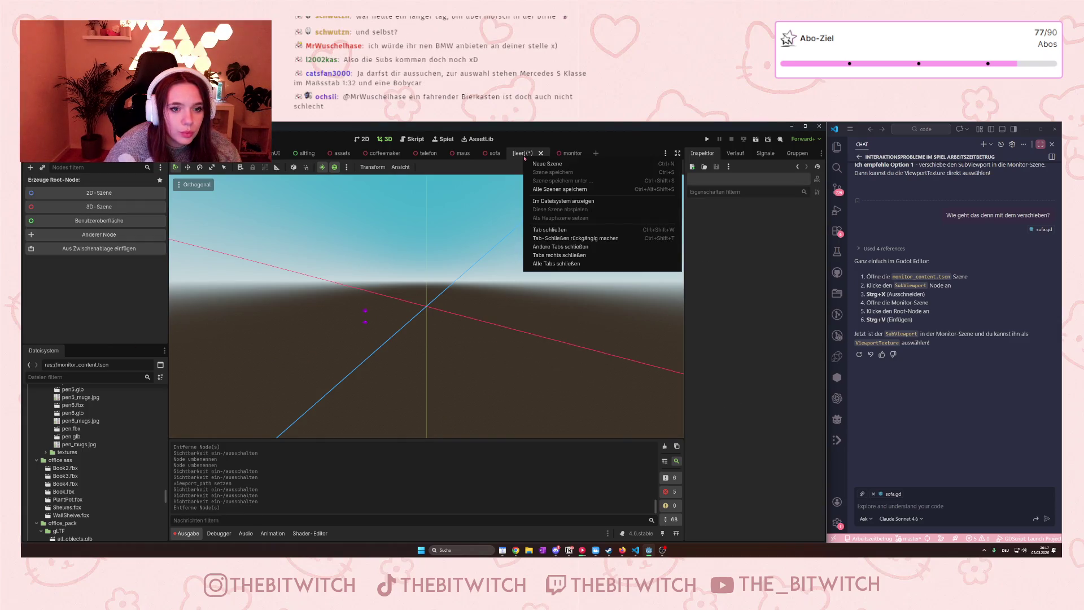
click(550, 229)
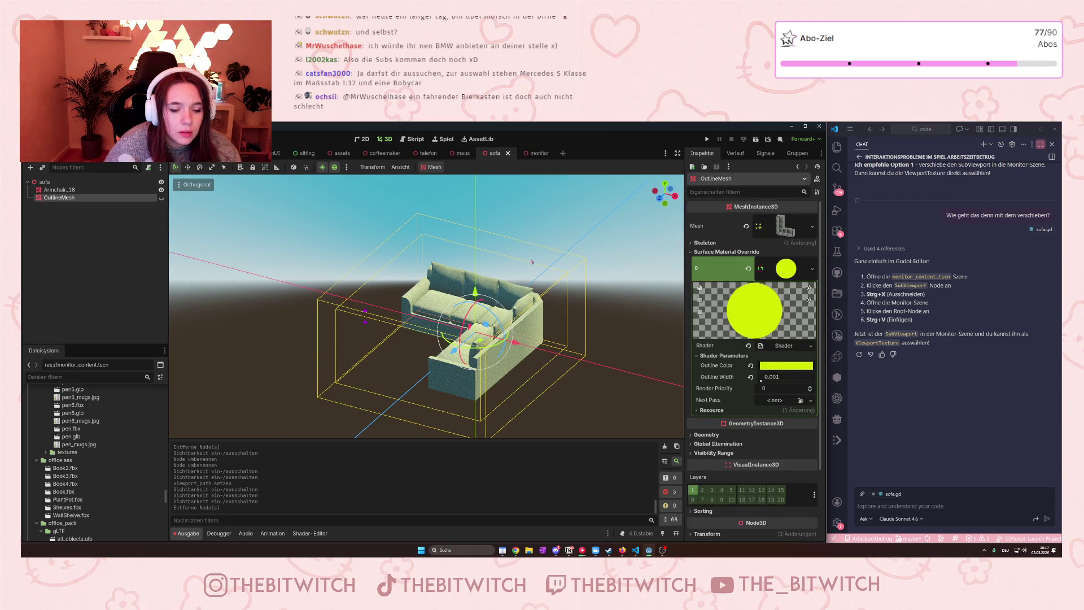
Close the sofa scene, save, and test-run the game until the Node3D-to-Interactable error appears.
click(508, 153)
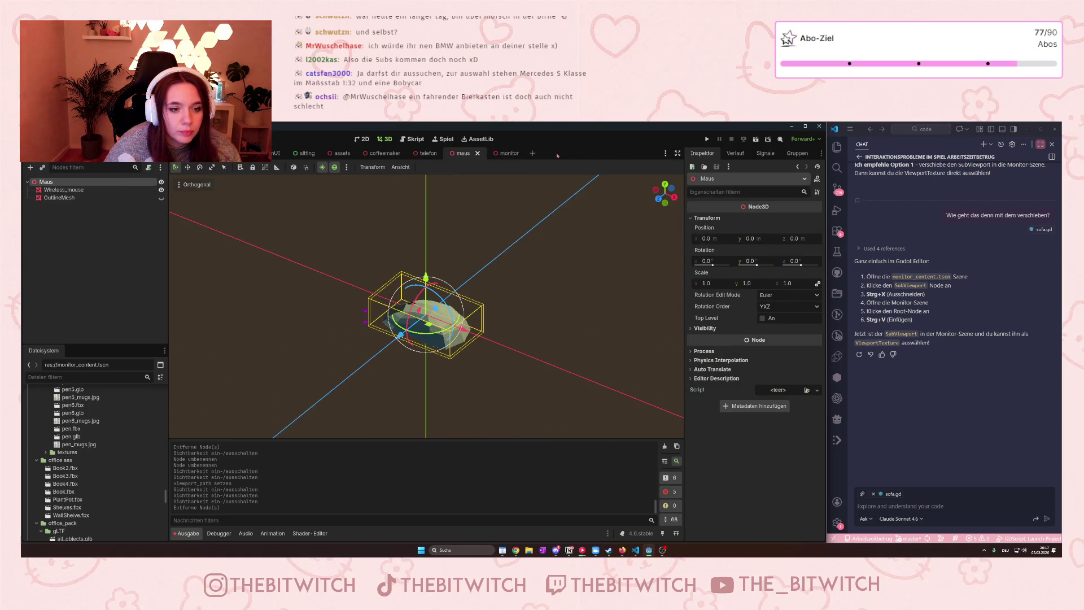
key(ctrl+s)
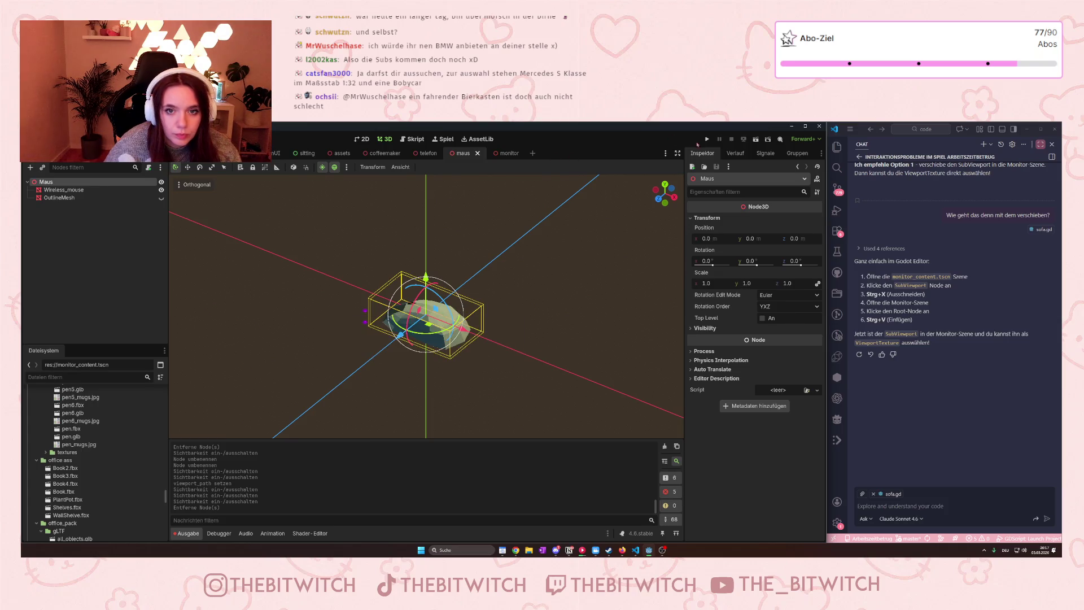
click(706, 139)
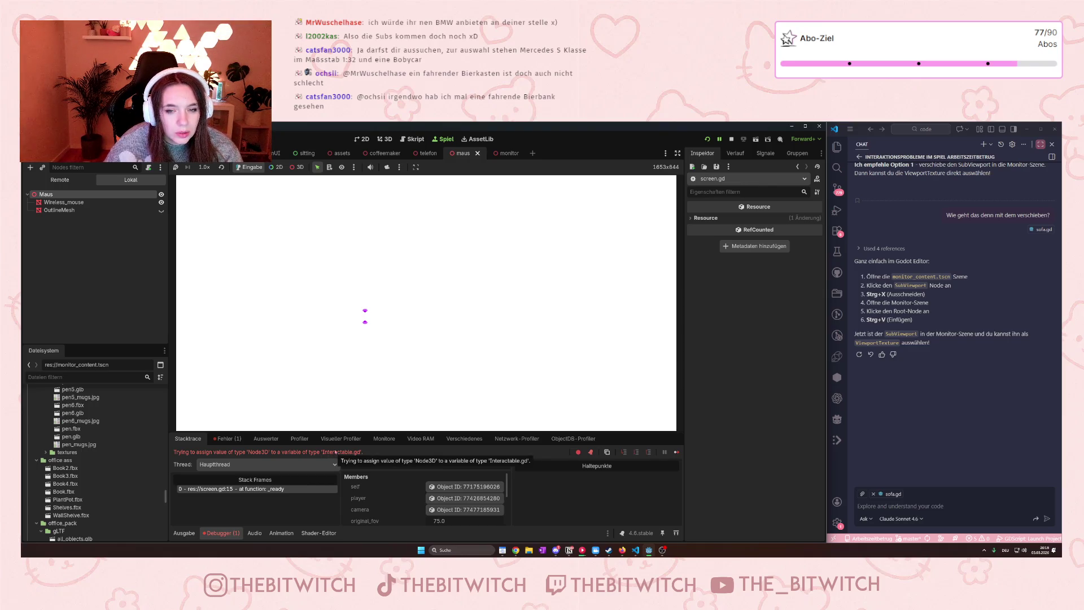
click(731, 139)
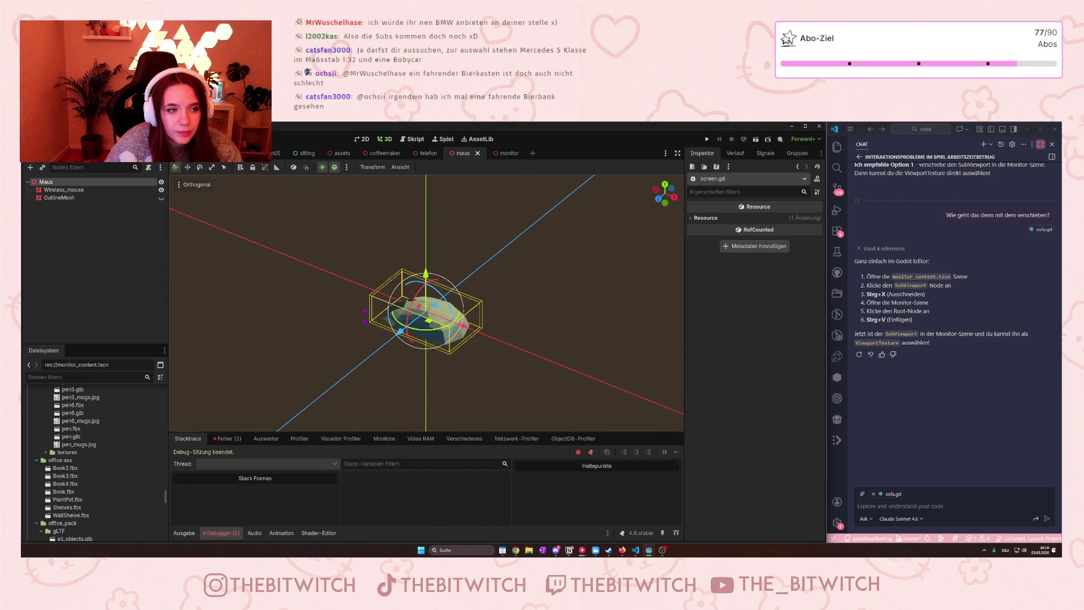
Delete the line 8 declaration of monitor as Interactable = null in screen.gd.
click(231, 153)
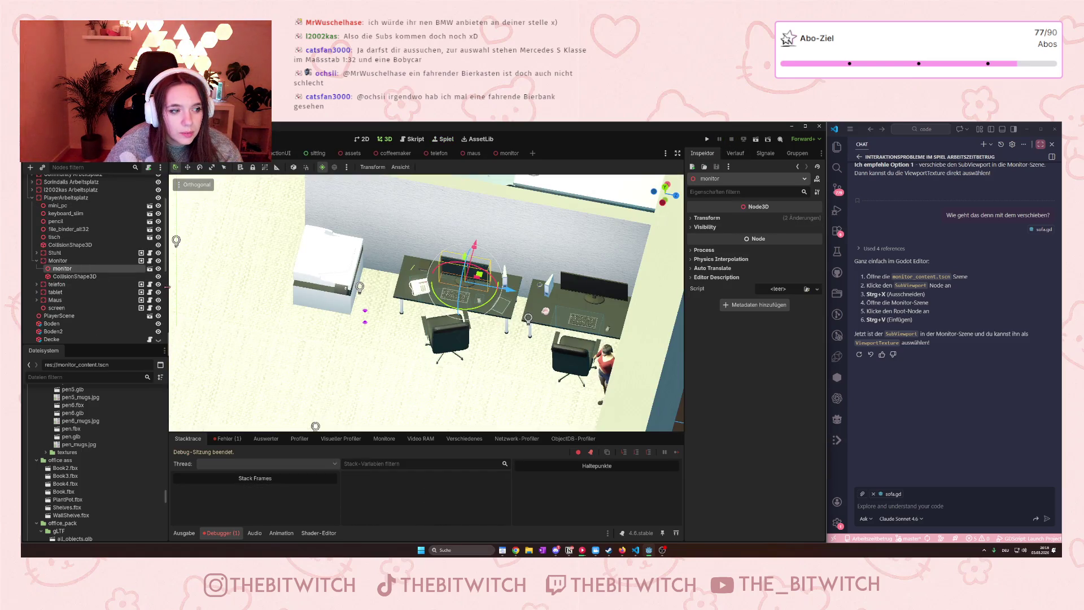
click(415, 139)
scroll(377, 271, up, 5)
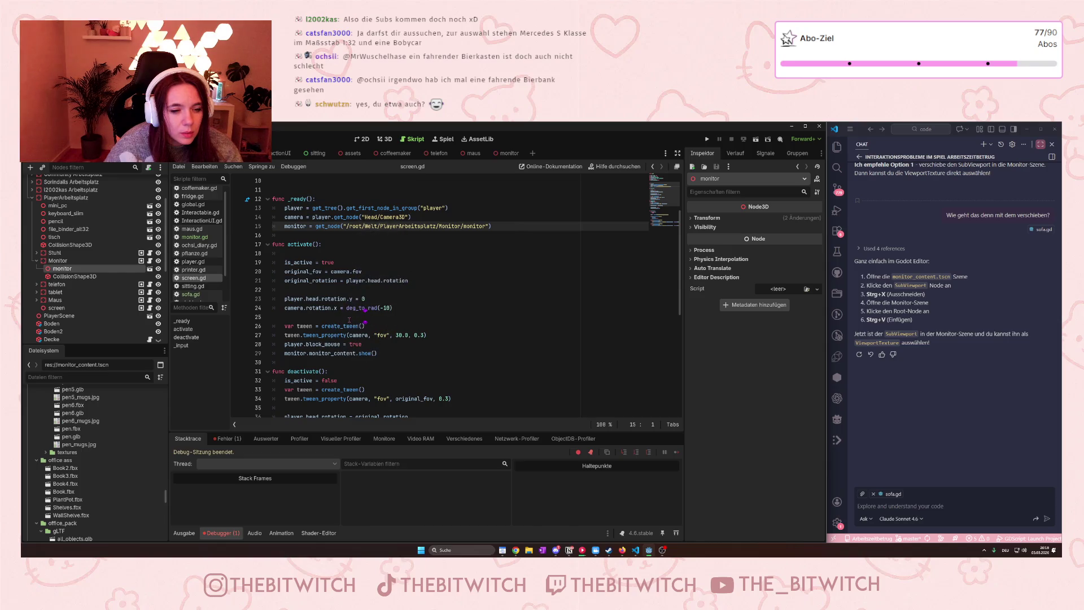
scroll(365, 310, up, 3)
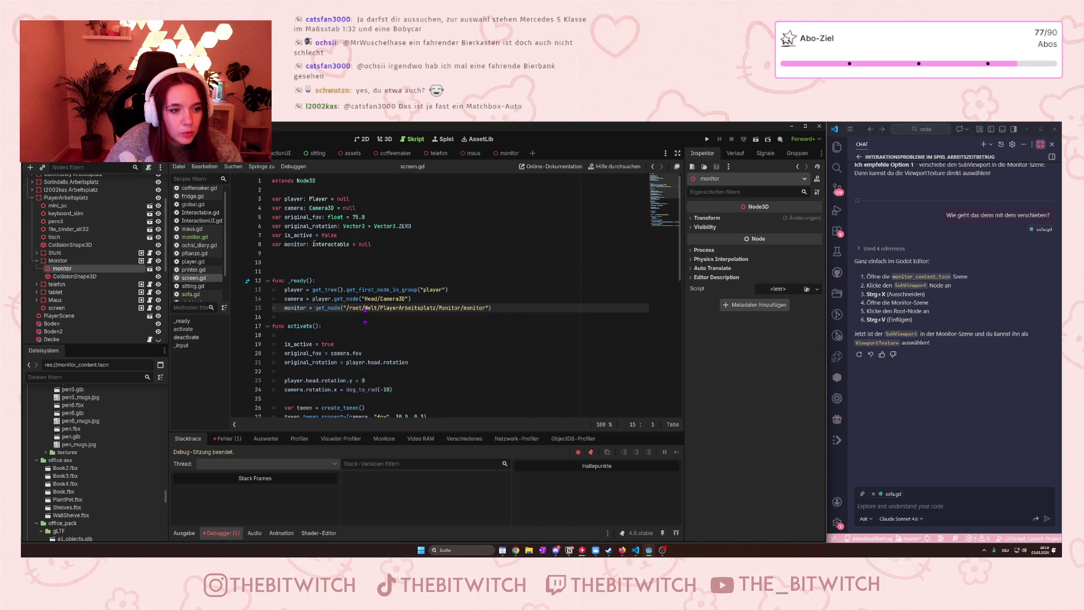
click(380, 244)
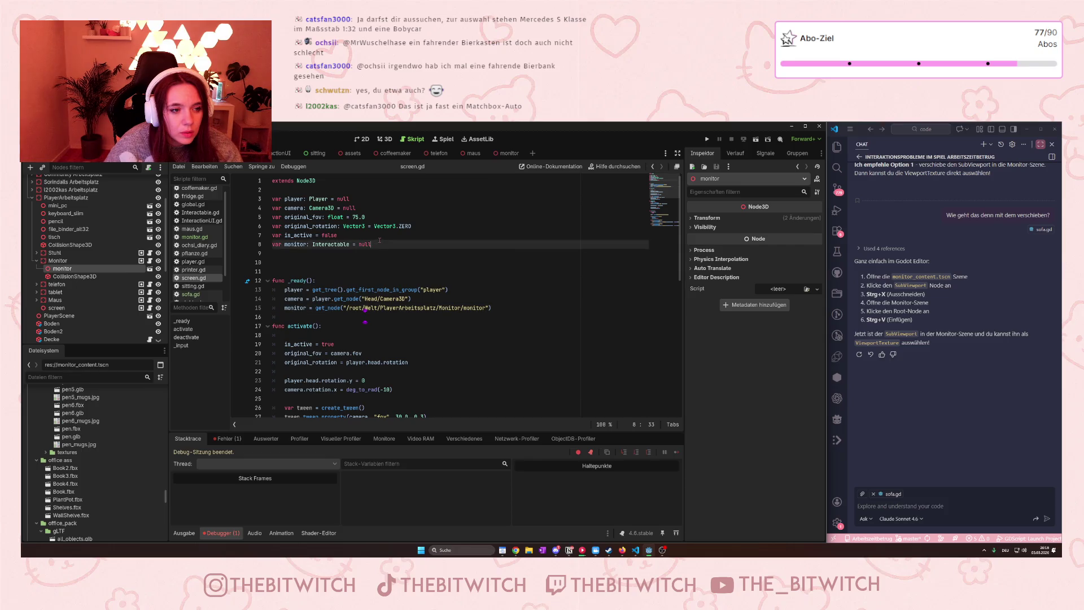
key(shift+Up)
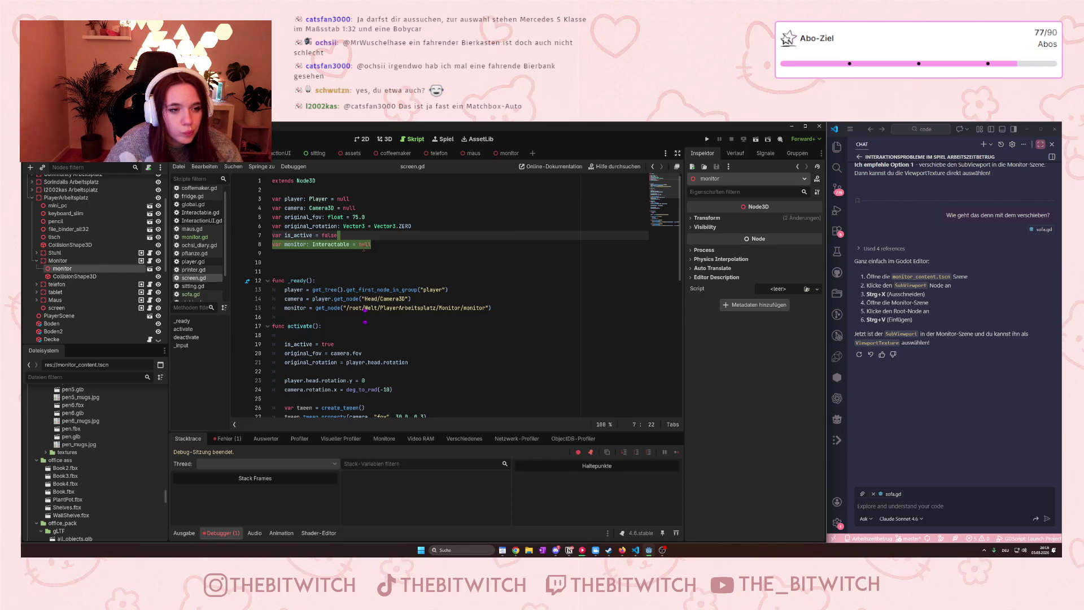
scroll(364, 248, down, 3)
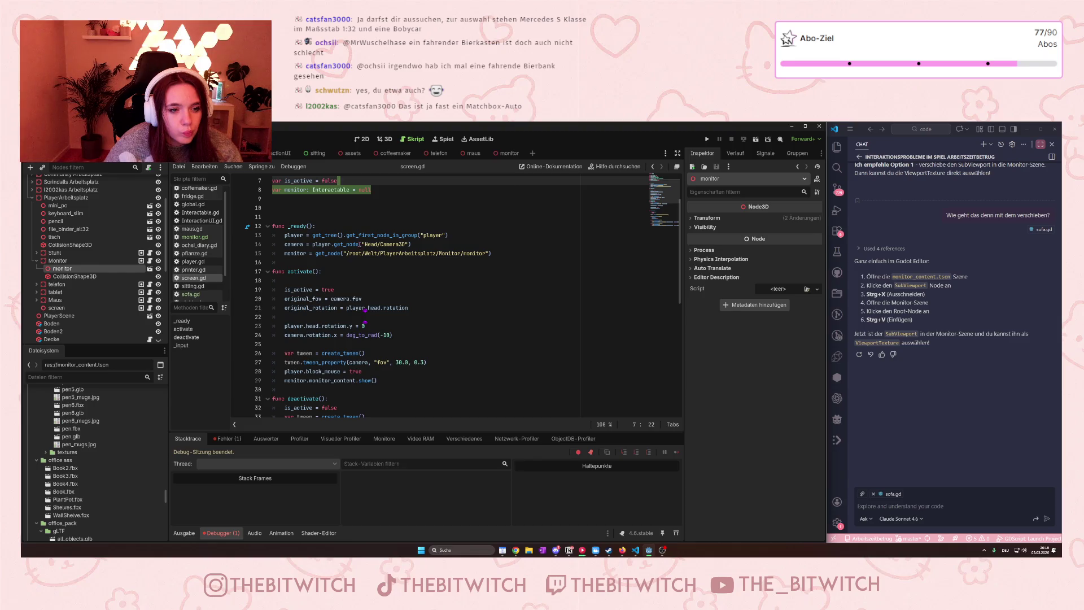
scroll(382, 234, up, 3)
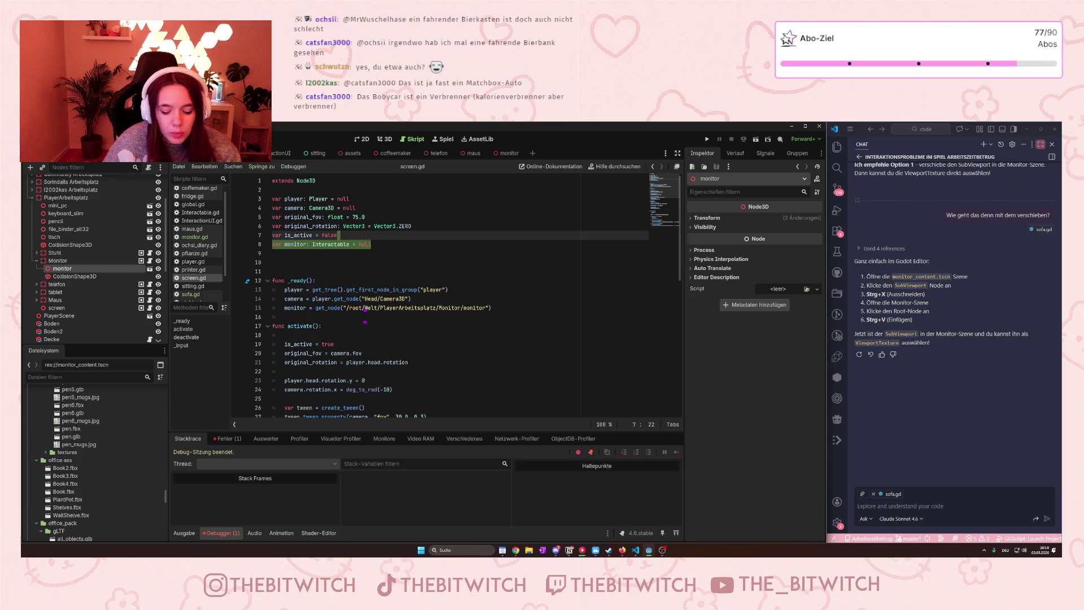
key(Delete)
Add 'var' before the monitor assignment in _ready and save the script.
click(332, 335)
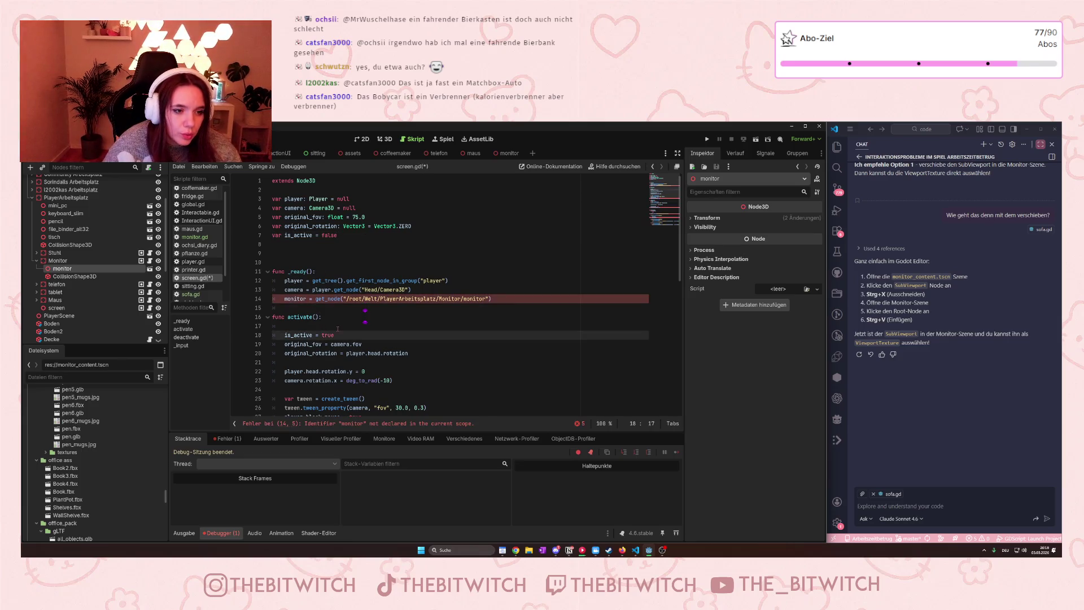
click(285, 298)
text(var)
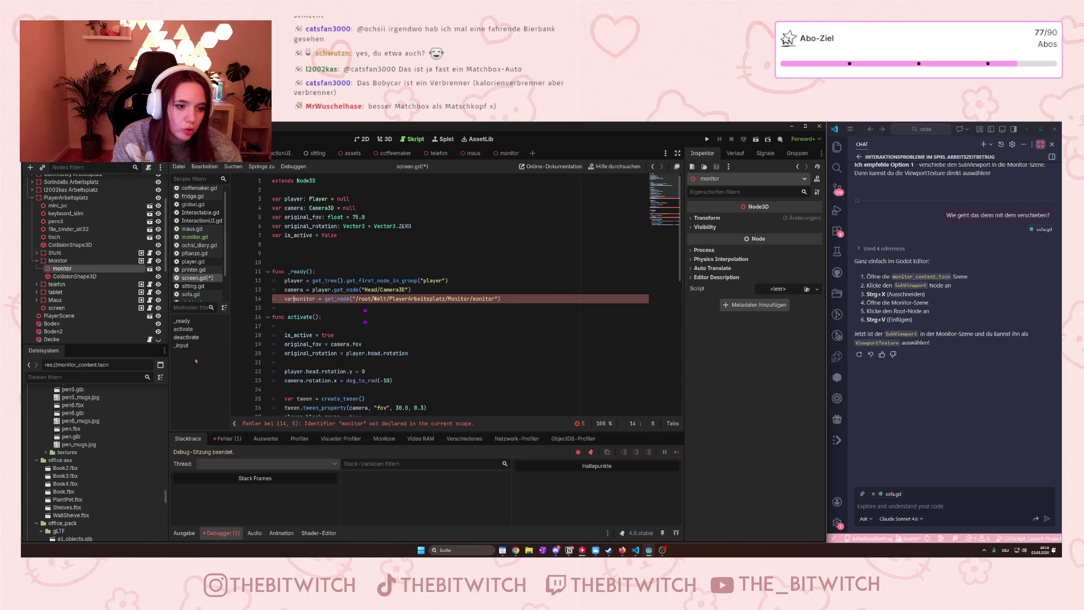
click(408, 364)
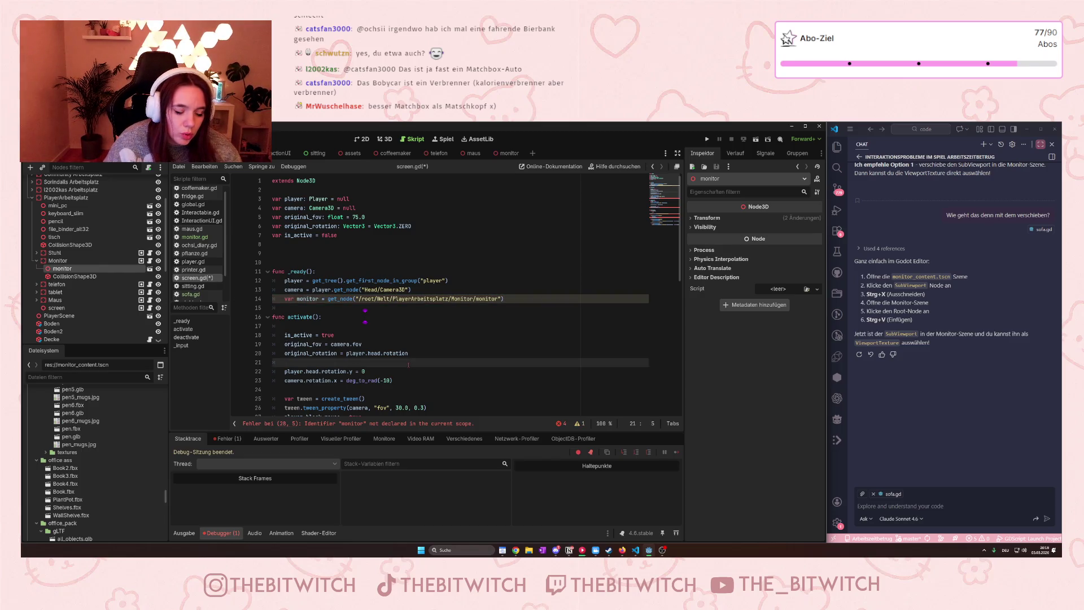
key(ctrl+s)
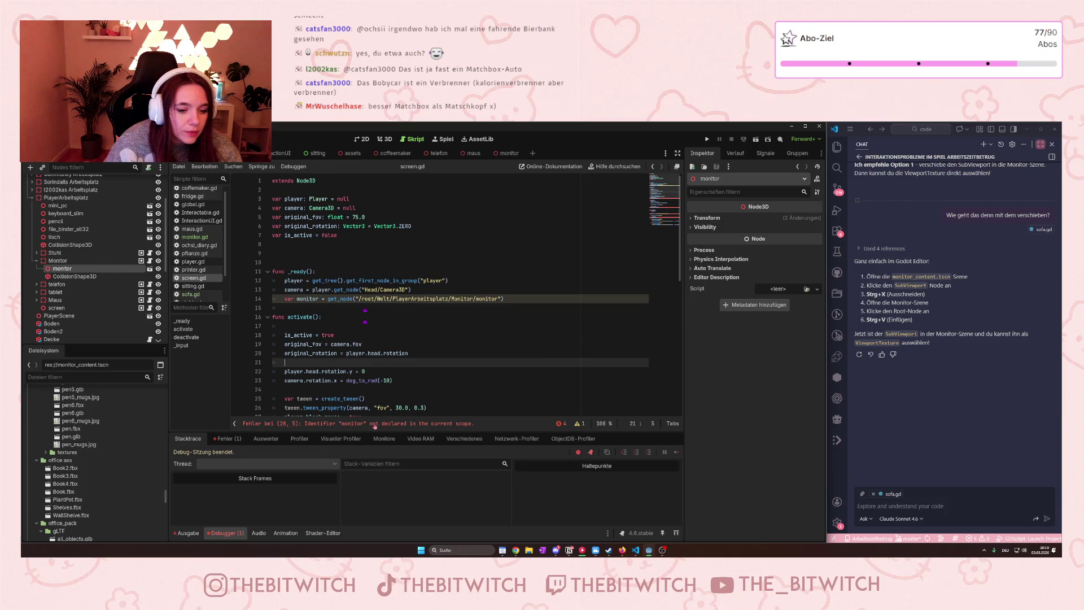
Remove the 'var' keyword from the monitor assignment on line 14.
click(317, 297)
click(374, 271)
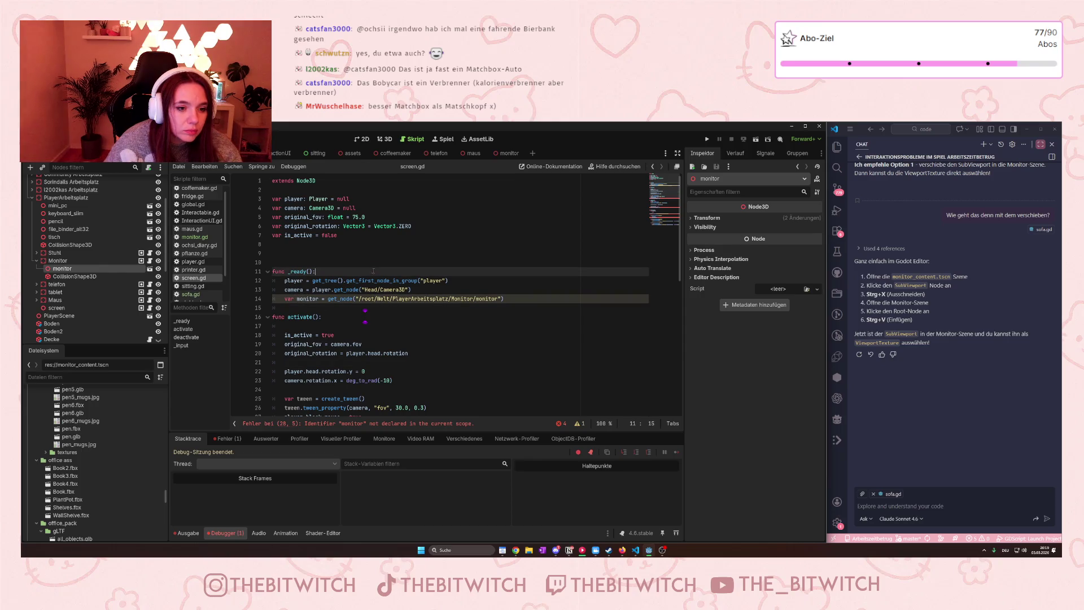
double_click(291, 299)
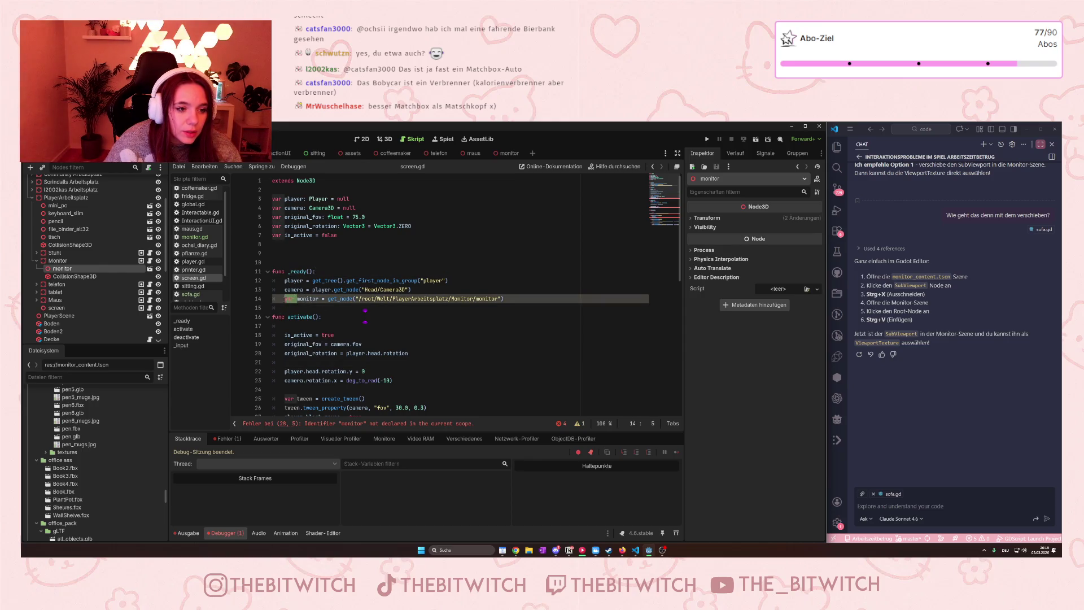
key(Delete)
key(Delete)
Declare 'var monitor: Node = null' on line 8 and save the script.
click(277, 242)
text(var )
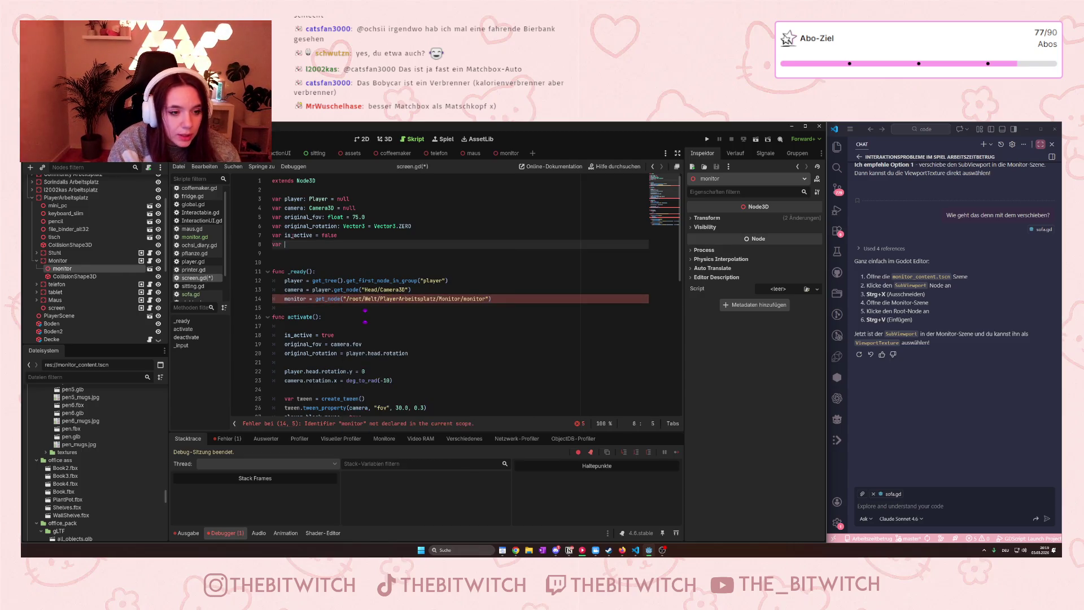
text(monitor )
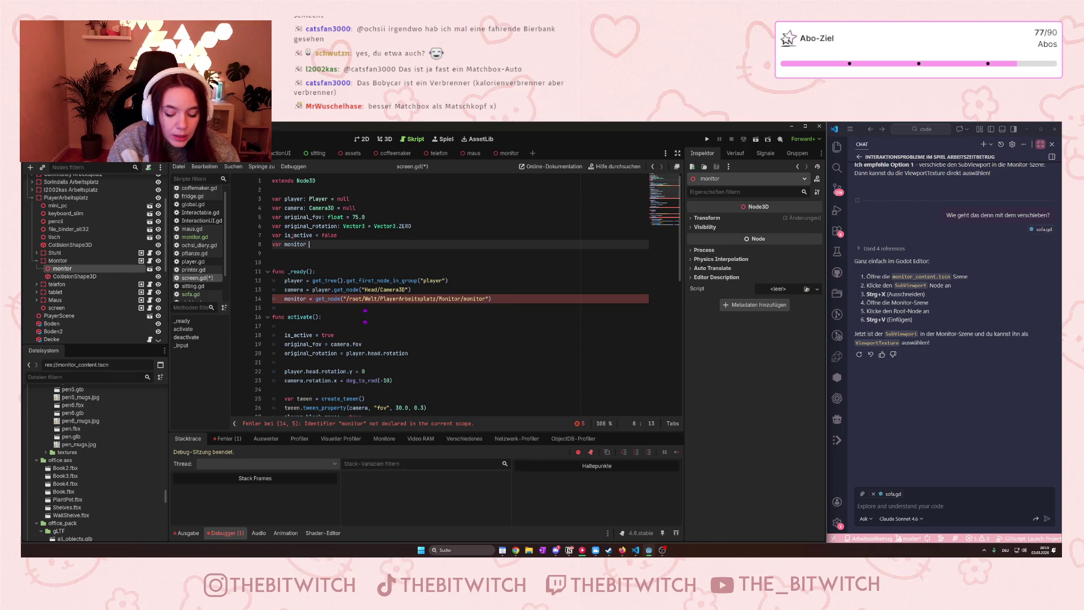
text(=)
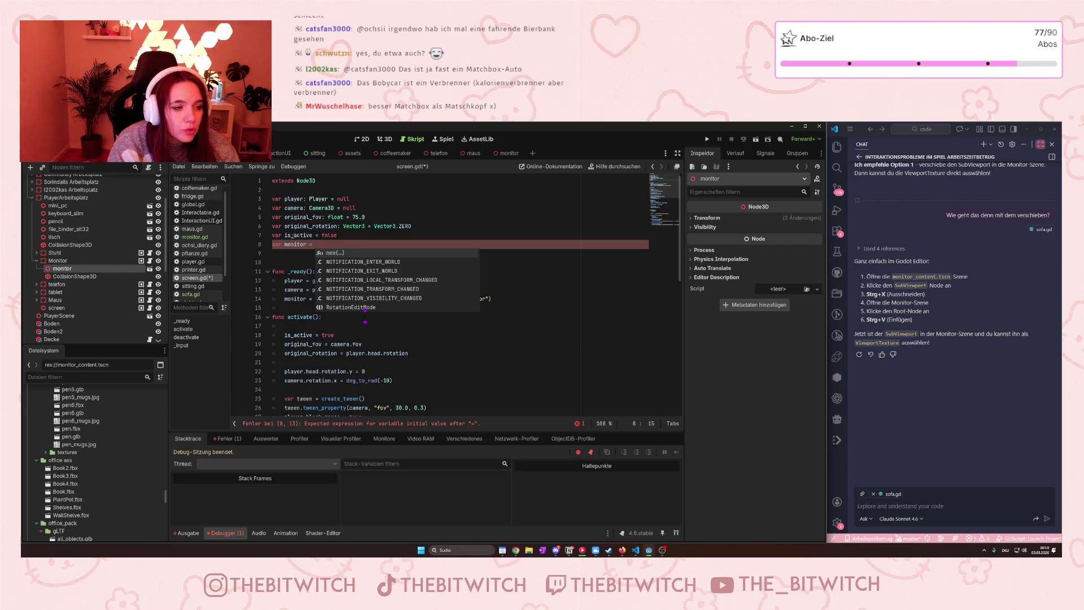
text(Node)
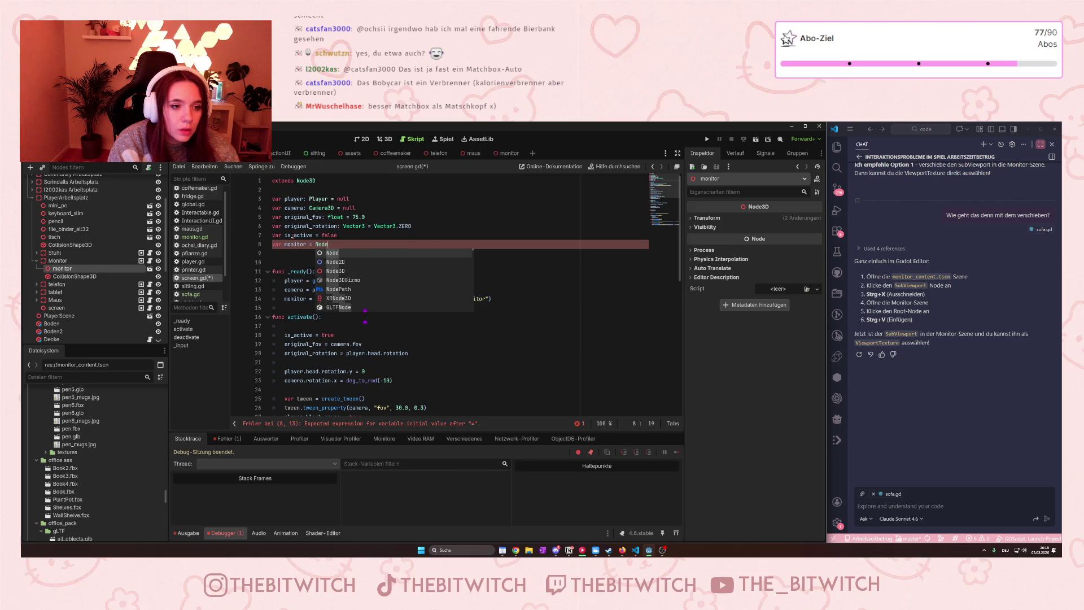
key(Left)
key(Left)
key(Left)
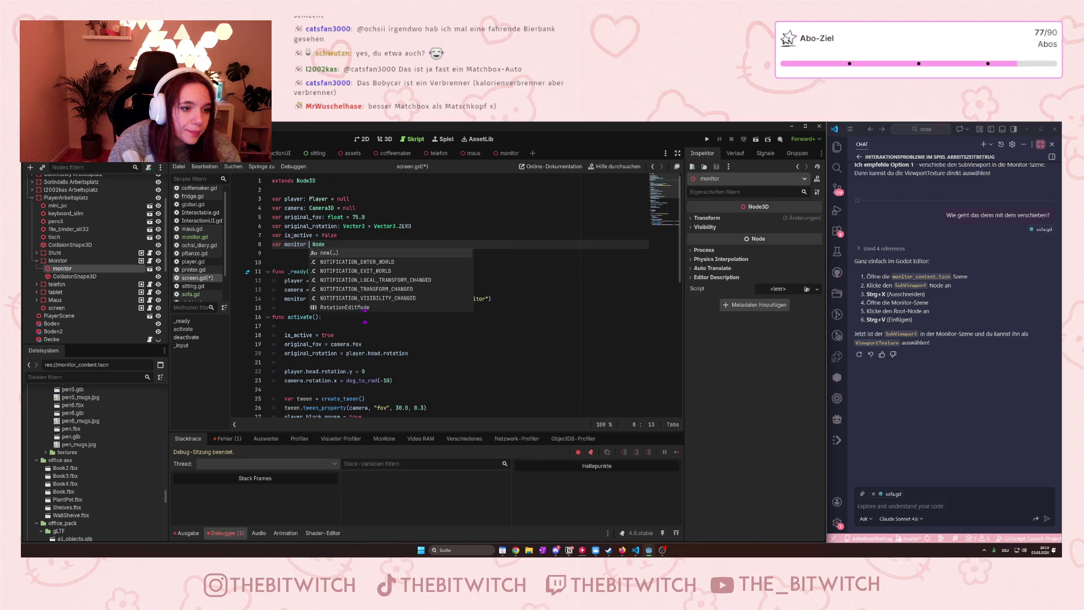
key(BackSpace)
key(BackSpace)
text(:)
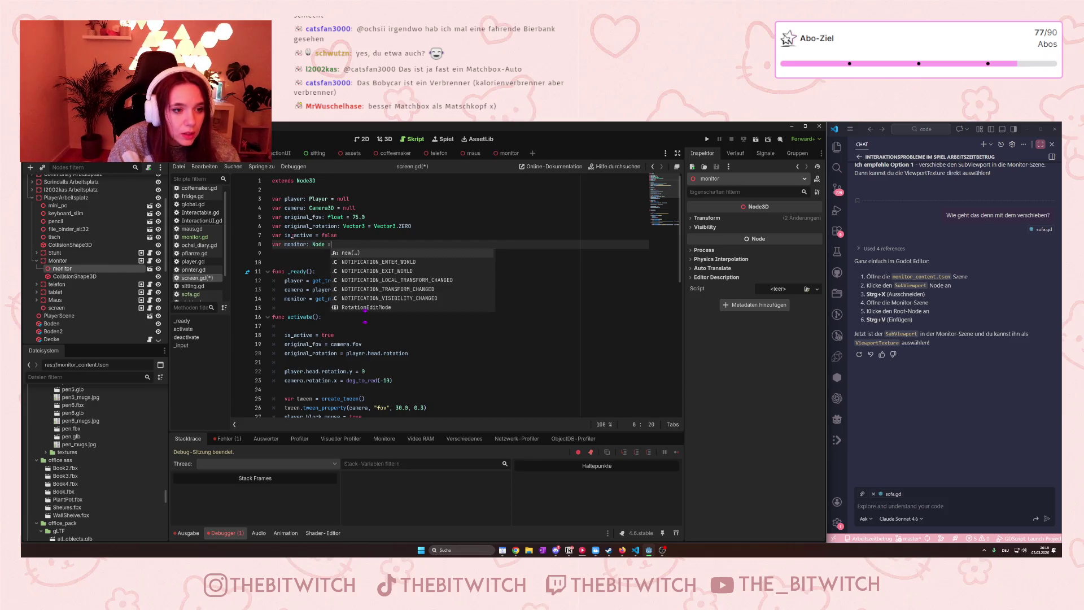
text(null)
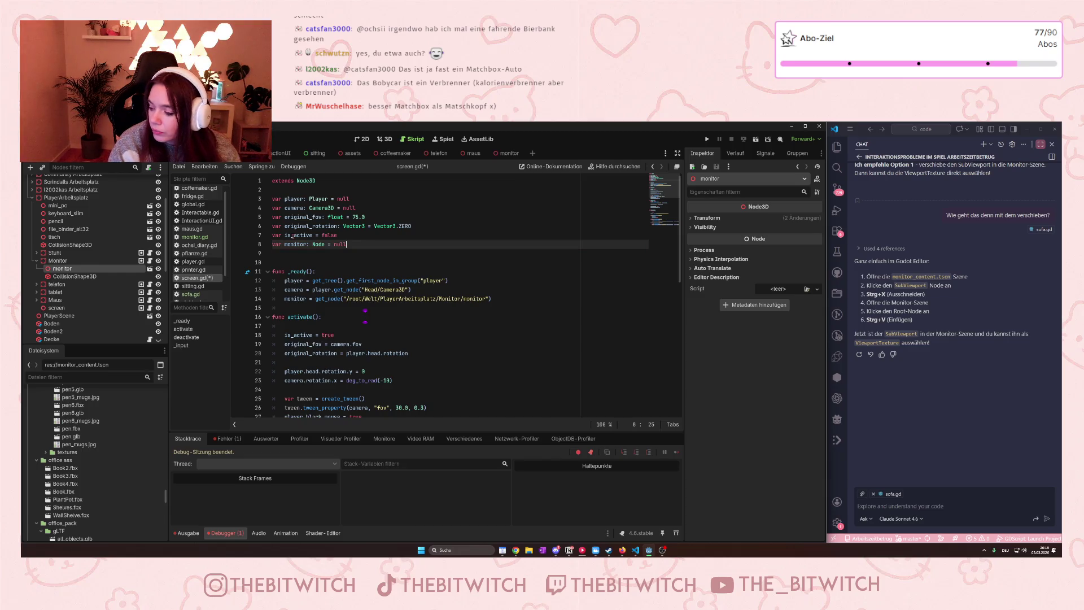
key(ctrl+s)
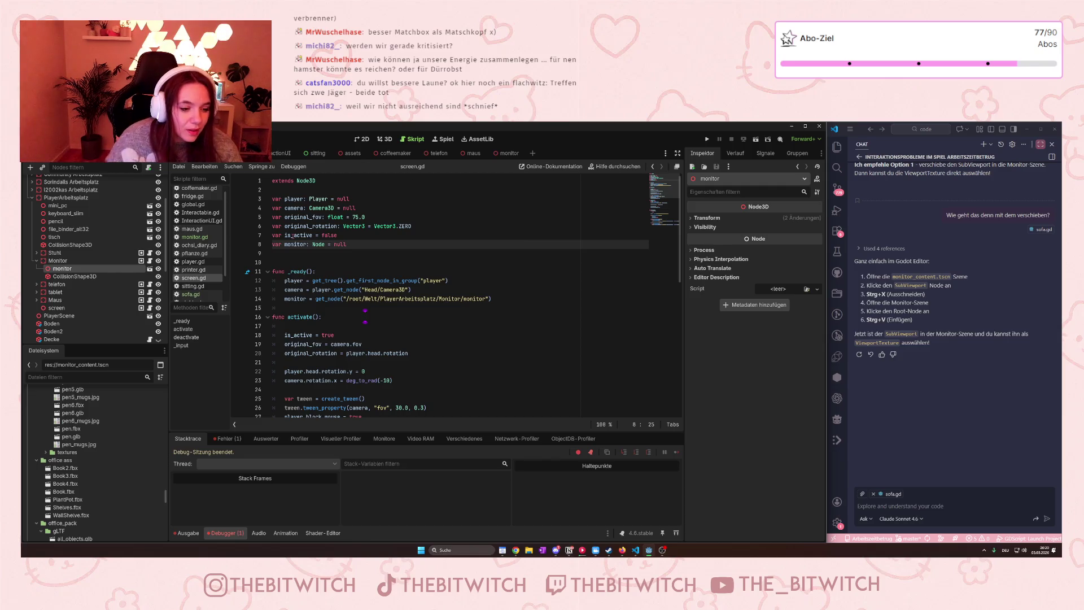
Read the Fehler list's _ready error about assigning Node3D to an Interactable.gd variable.
click(227, 439)
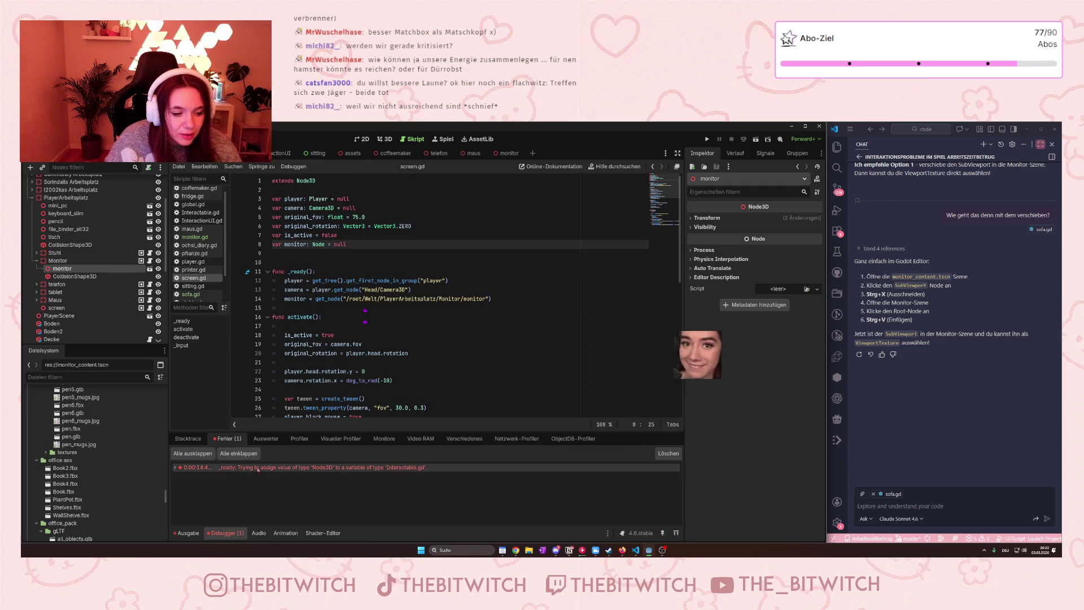
mouse_move(246, 469)
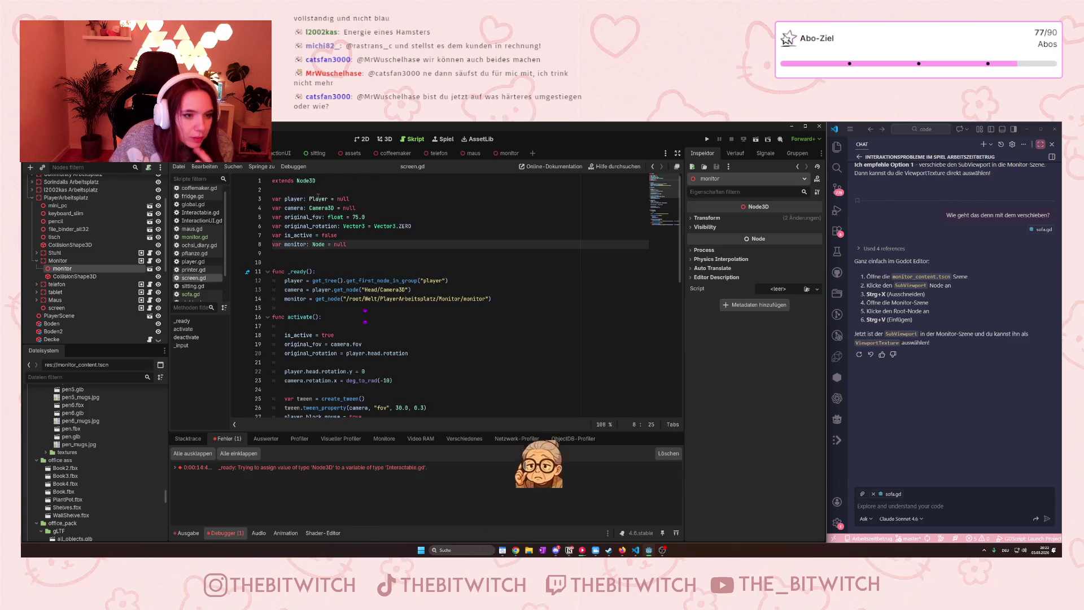
Change monitor's type on line 8 to Node3D, save, then run the game and stop it.
click(326, 244)
text(3D)
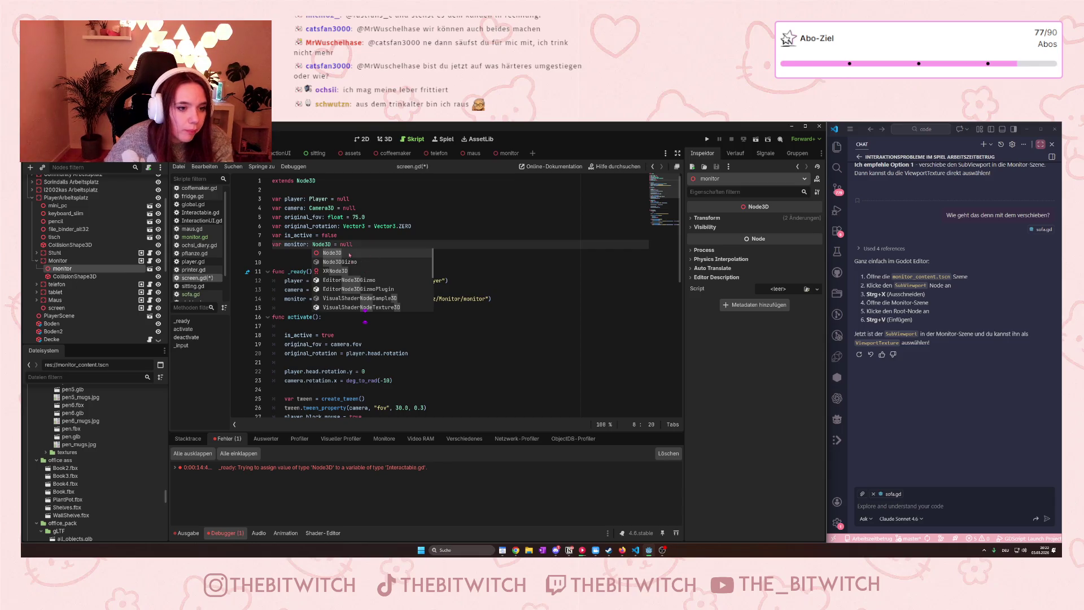
key(Escape)
click(418, 280)
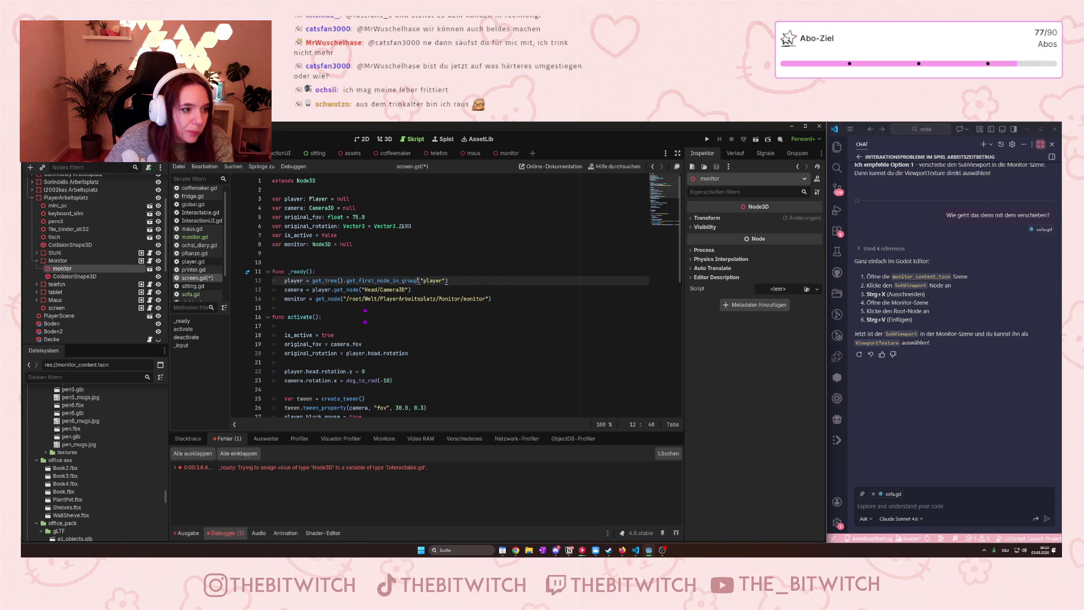
key(ctrl+s)
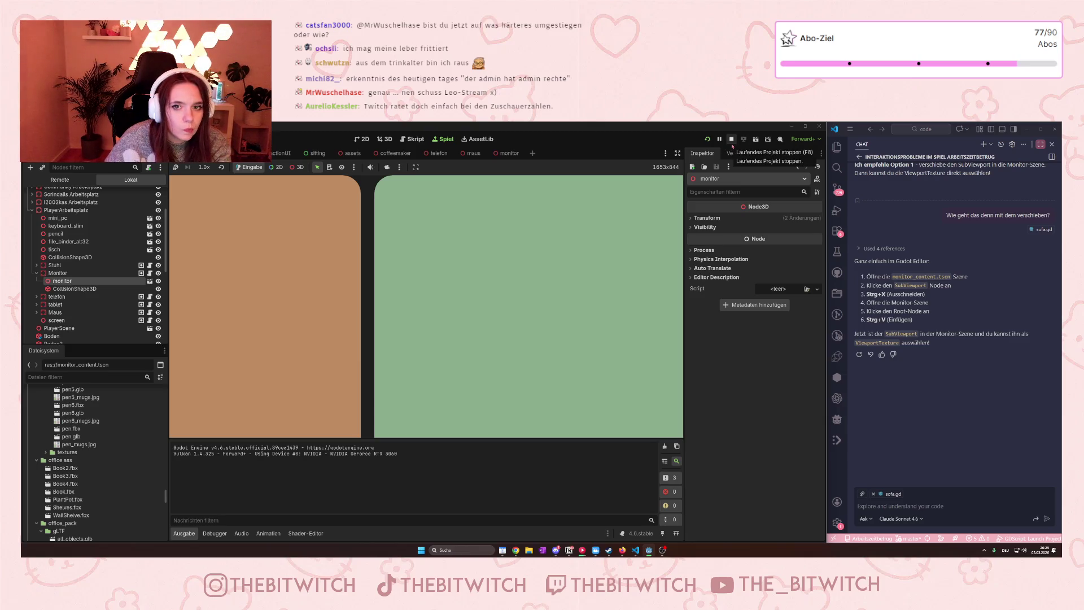
click(732, 140)
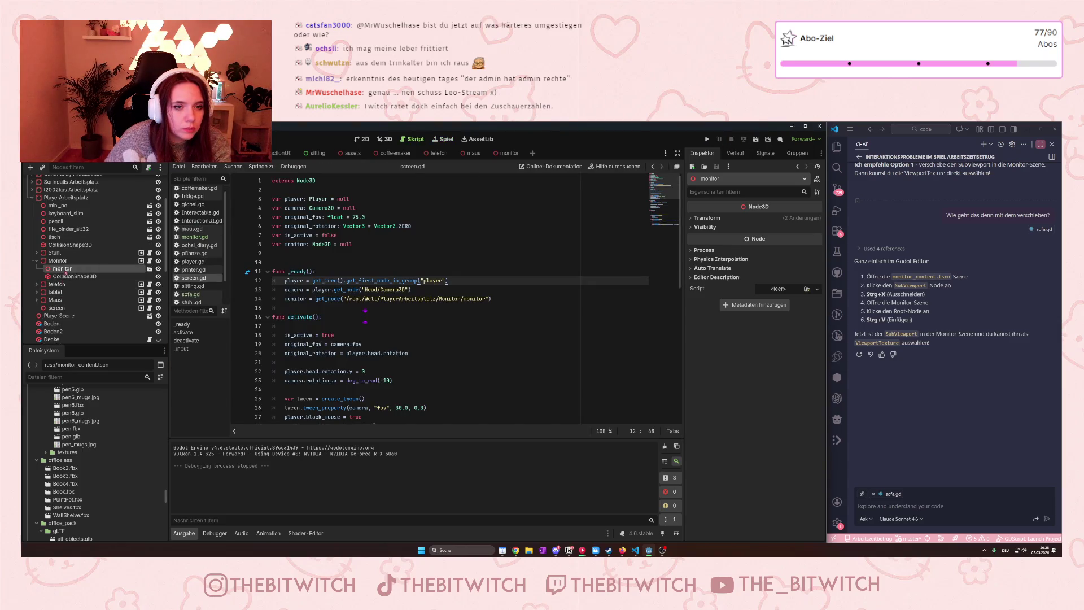
click(150, 268)
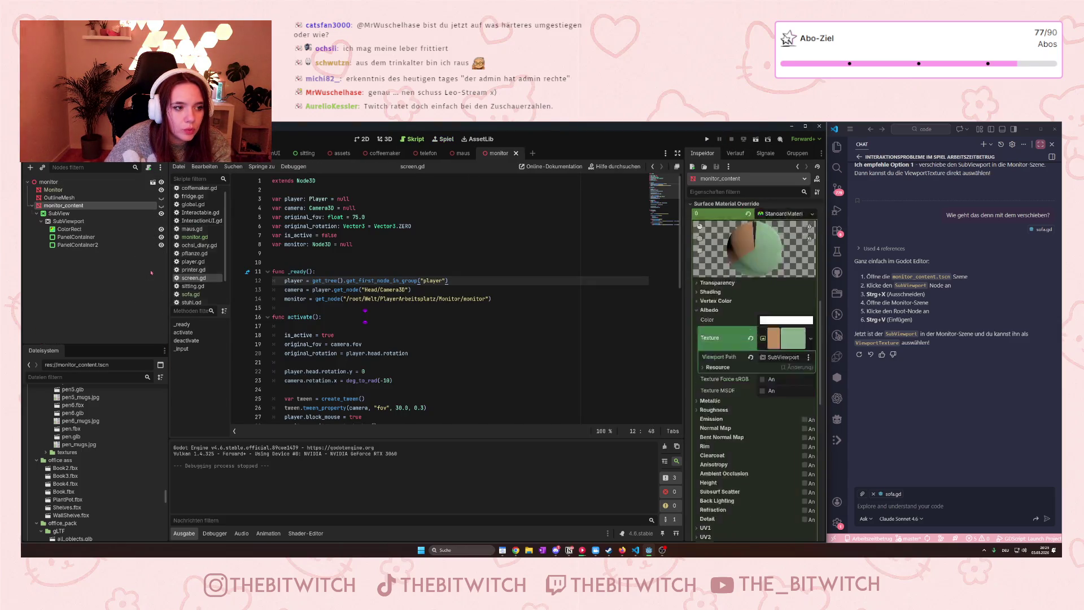
Toggle PanelContainer and SubView visibility in the monitor scene, leaving SubView hidden.
click(161, 237)
click(161, 238)
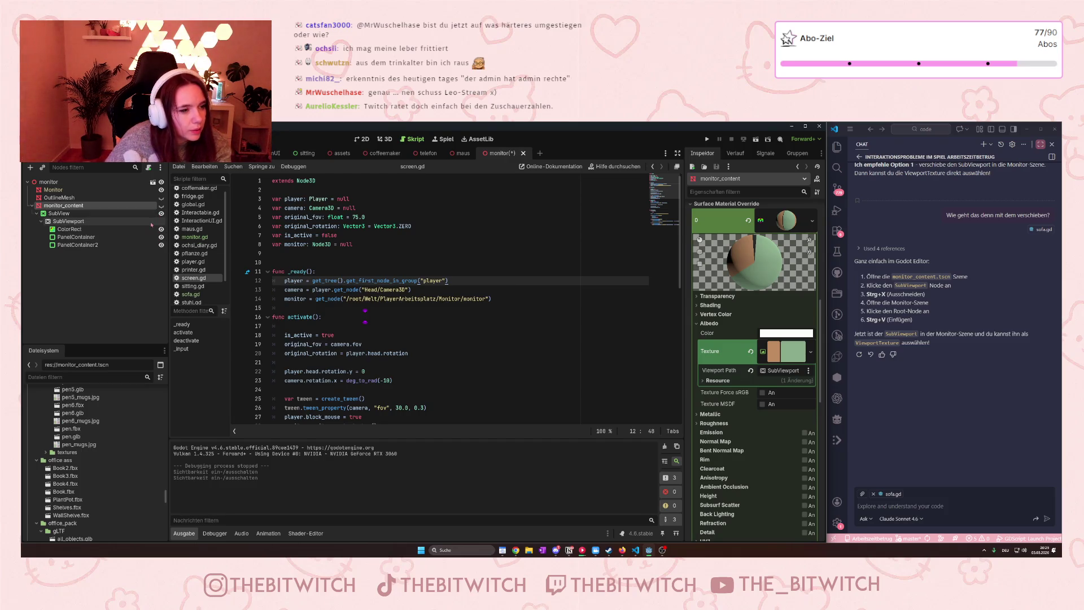
click(42, 221)
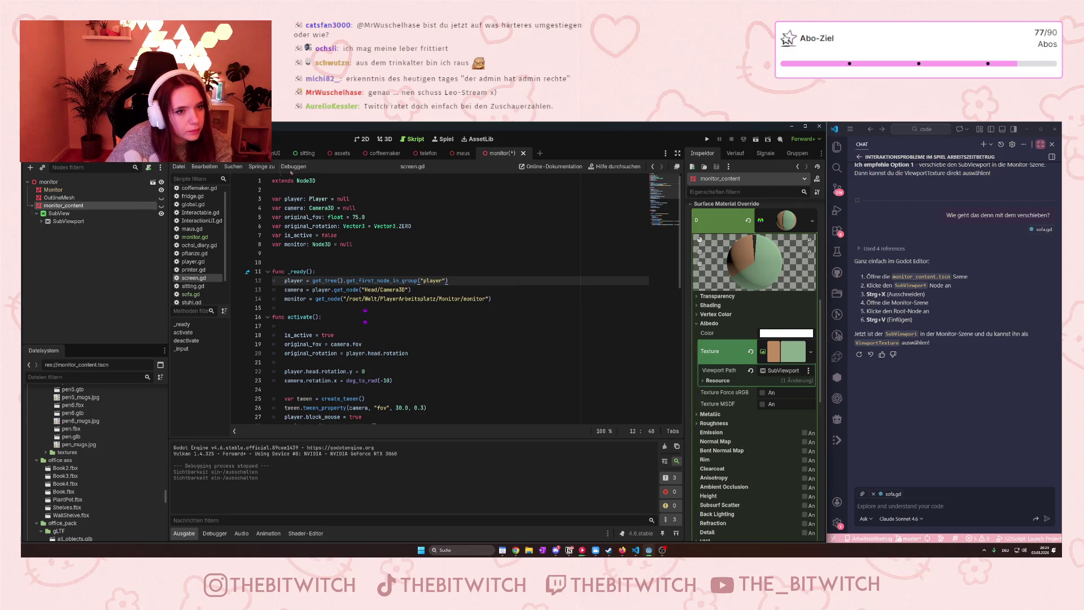
click(362, 139)
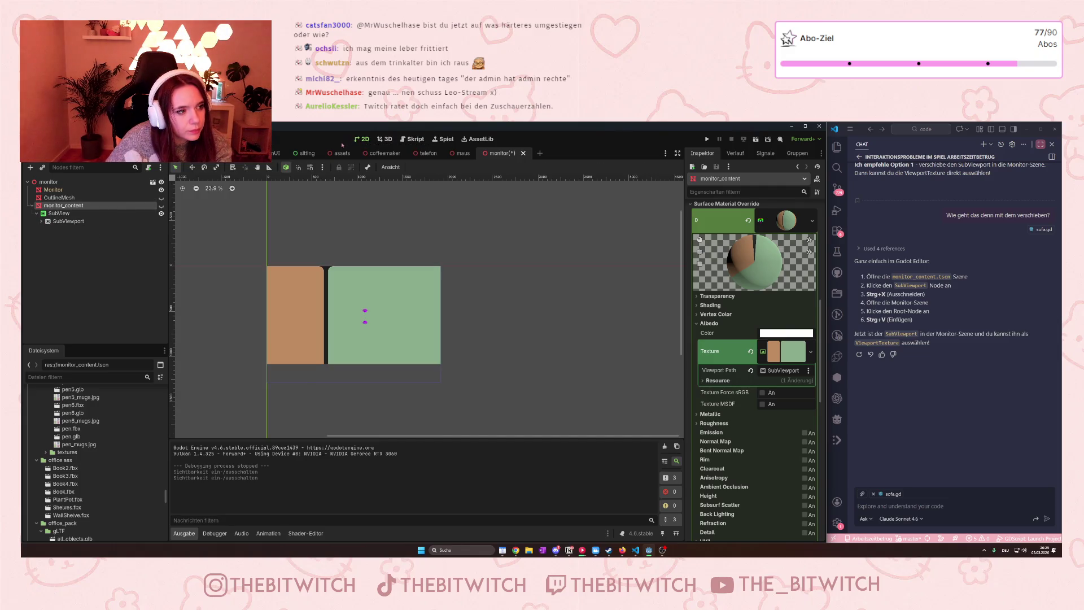
click(161, 213)
click(161, 213)
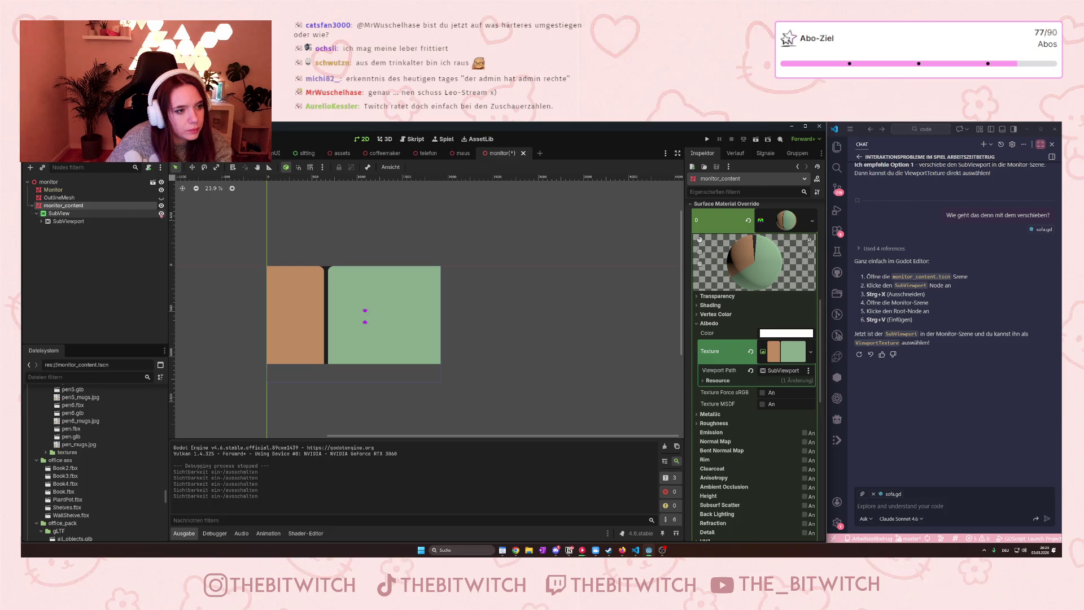
click(161, 214)
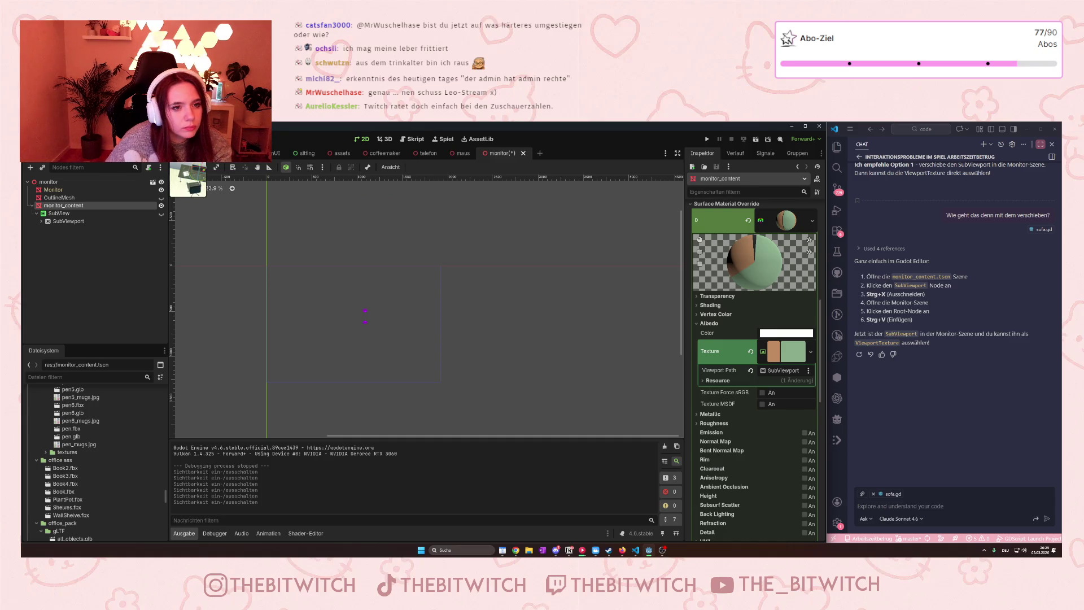
Bring up screen.gd in the script editor, scrolled to activate() and deactivate().
click(225, 153)
click(415, 139)
scroll(380, 309, down, 6)
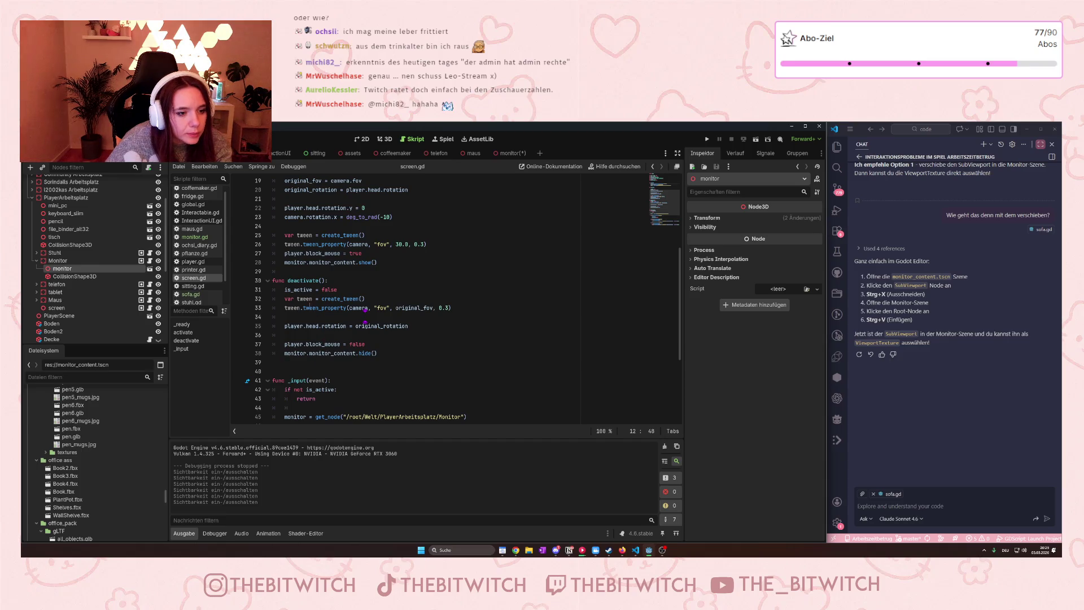
Change lines 28 and 38 to monitor.SubView.monitor_content.show()/hide() and save screen.gd.
click(319, 262)
text(sub)
key(BackSpace)
key(BackSpace)
key(BackSpace)
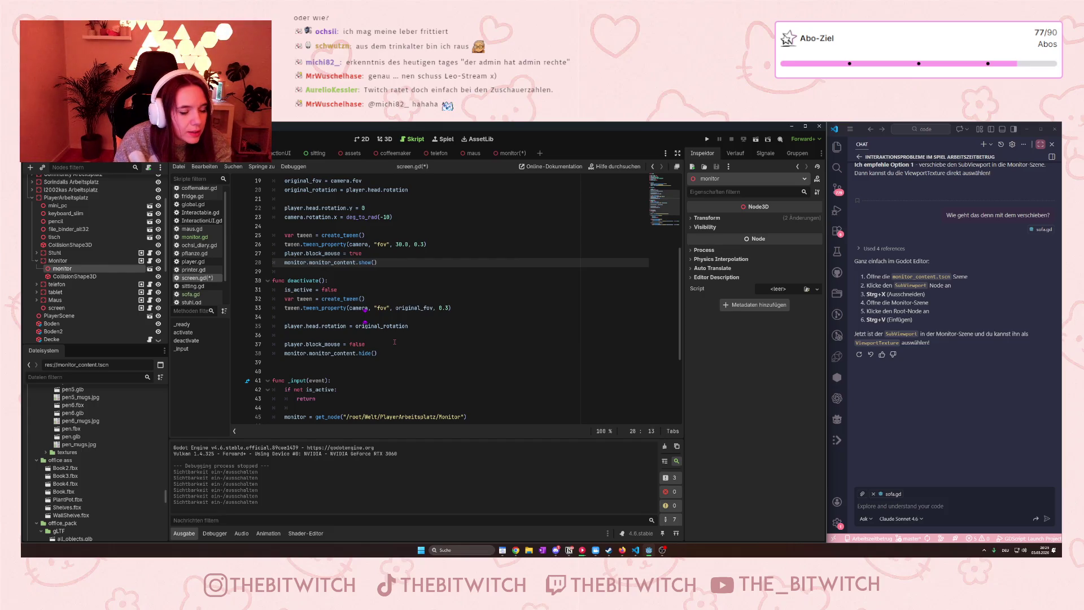
click(504, 153)
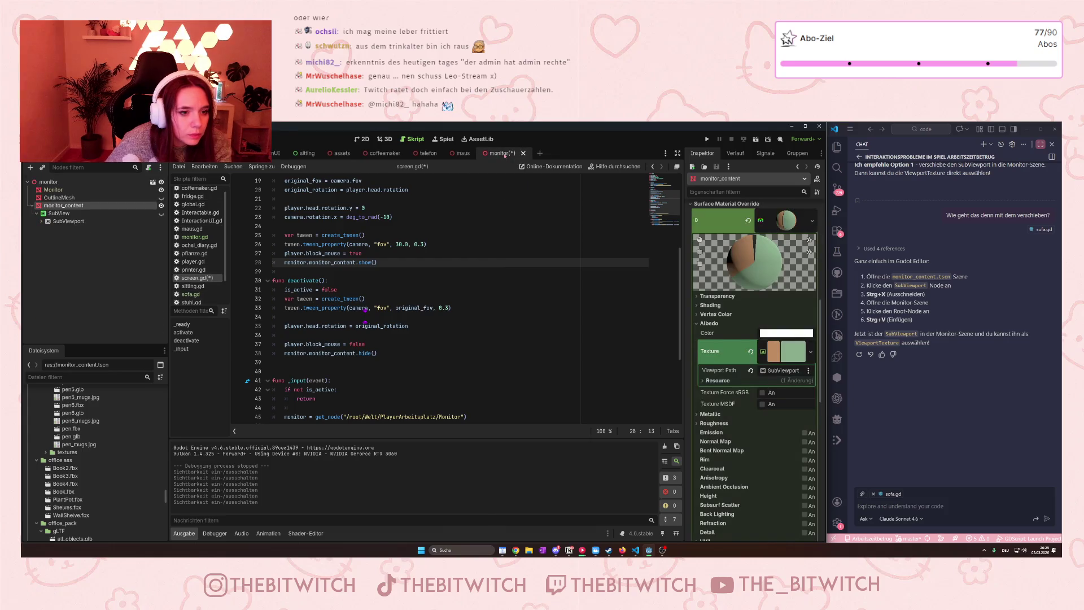
click(184, 153)
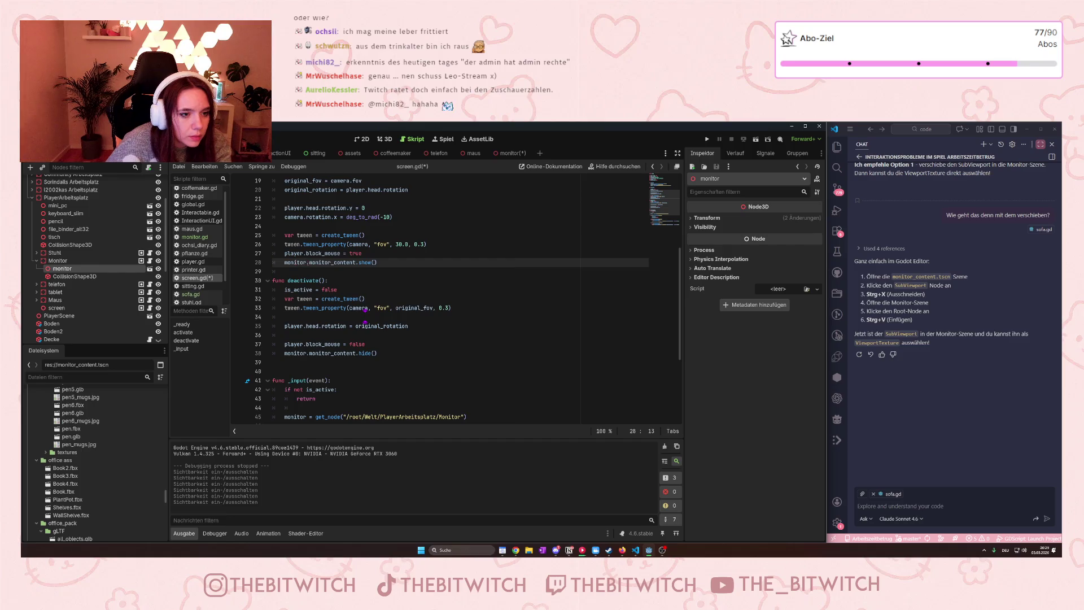
text(SubView.)
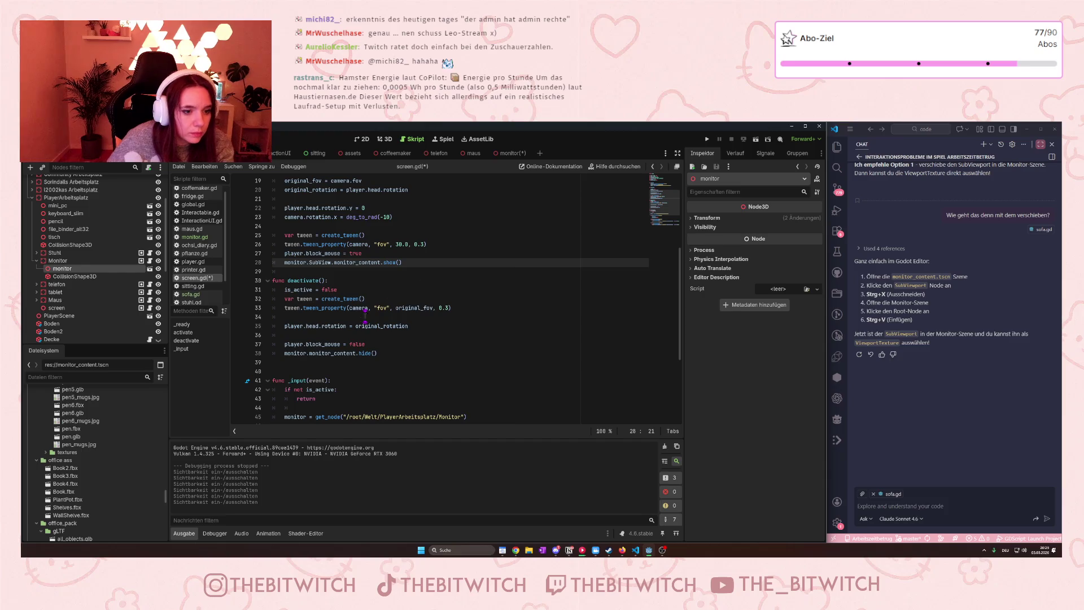
click(309, 353)
text(SubView.)
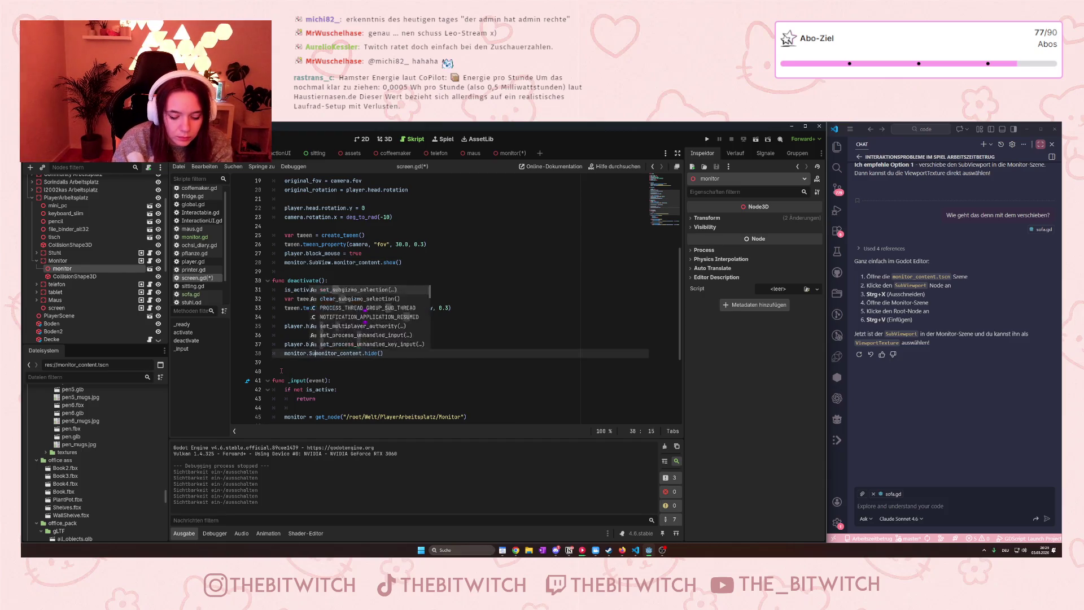
click(281, 370)
key(ctrl+s)
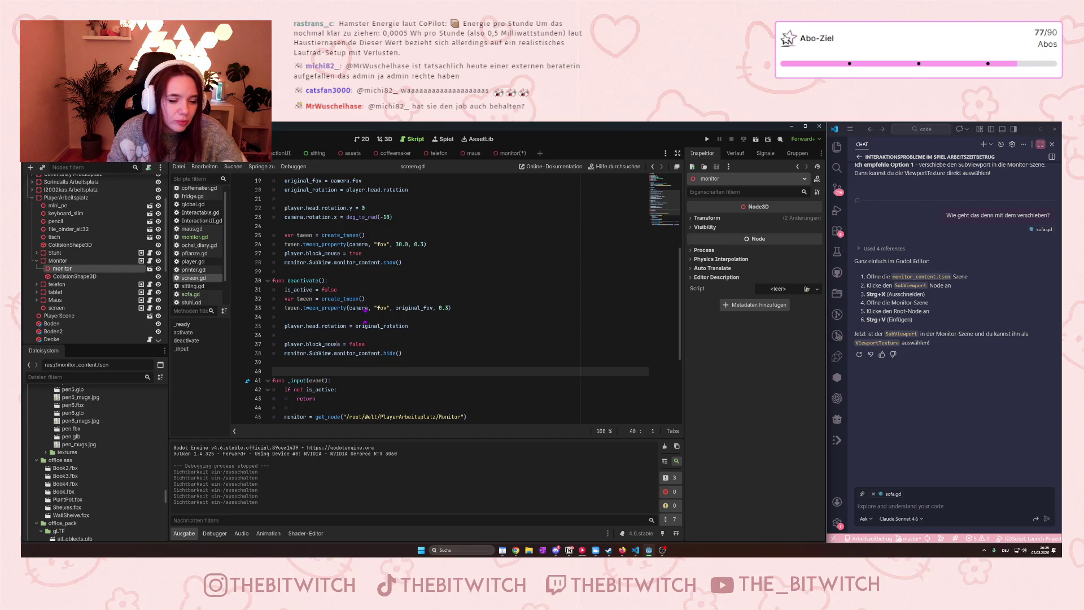
Save, run the project with F5, walk to the monitor and switch it on.
click(419, 291)
key(ctrl+s)
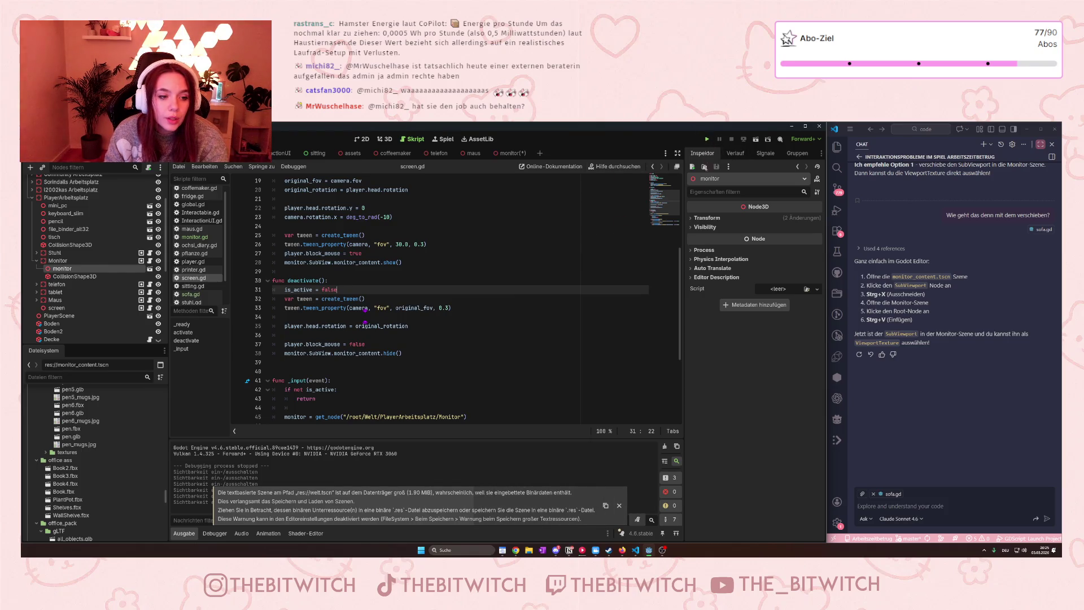
key(F5)
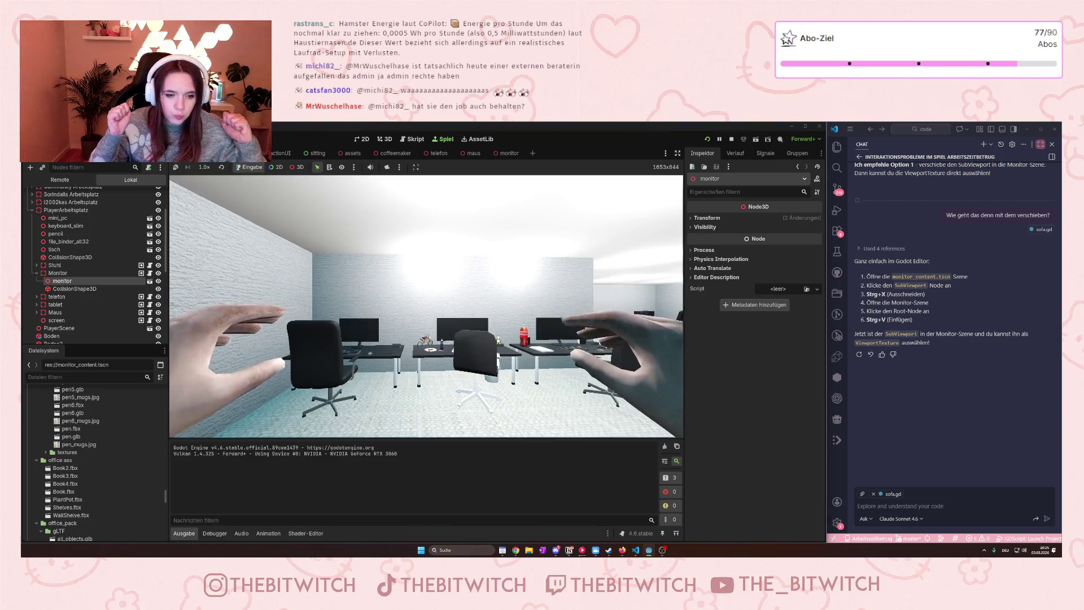
mouse_move(427, 306)
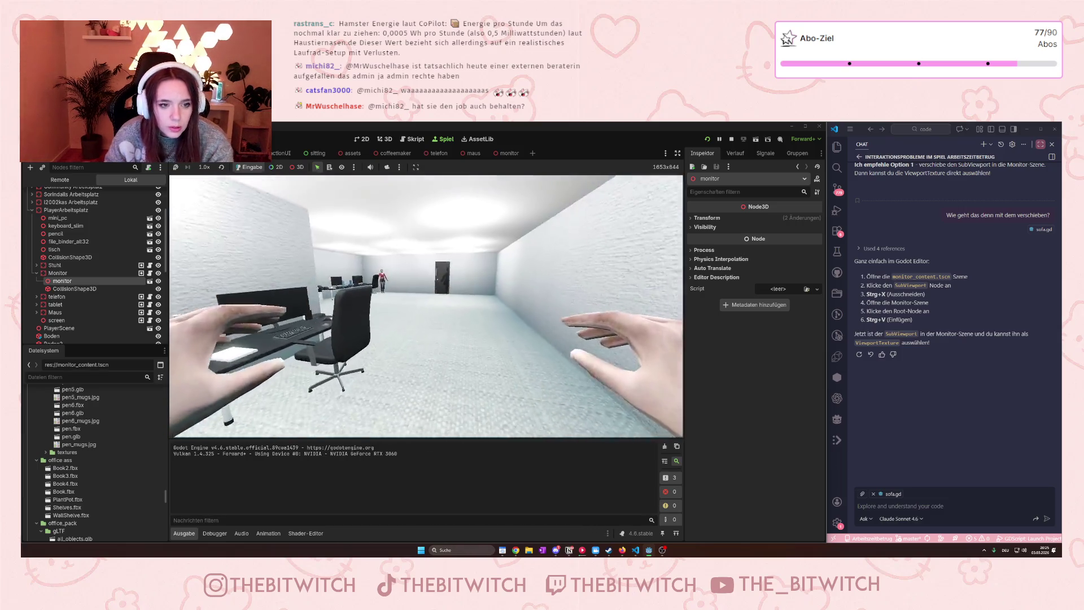
key(w)
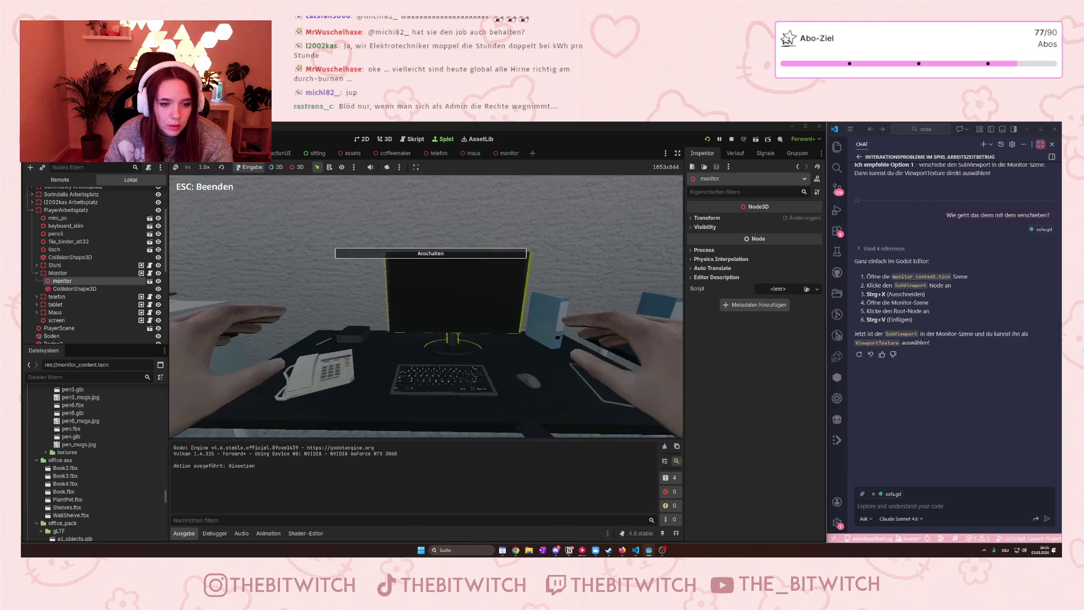
click(427, 308)
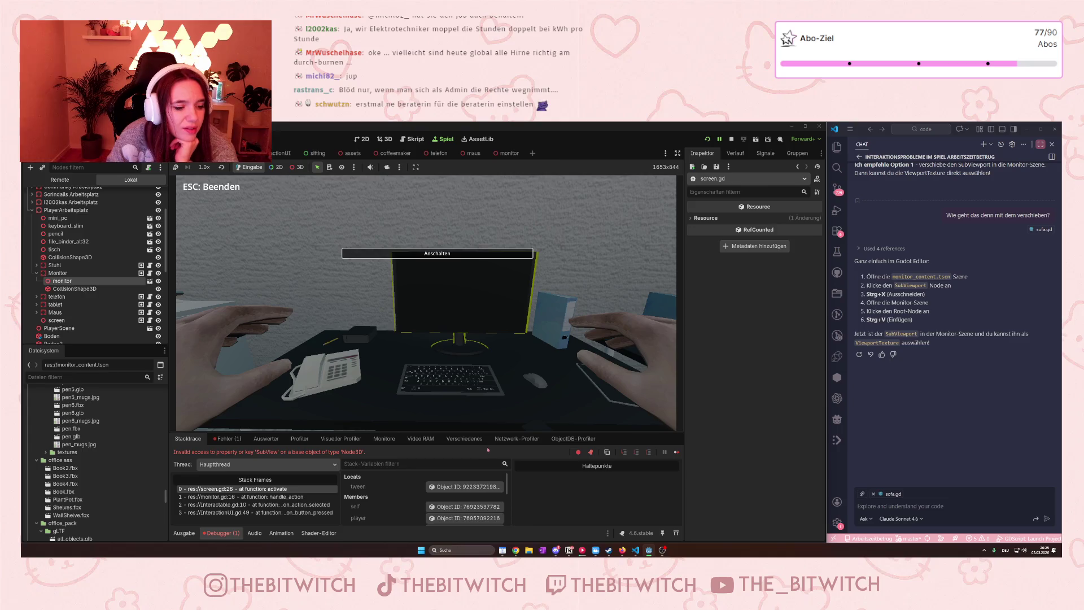
Check the debugger's errors for the invalid 'SubView' access on a Node3D.
click(227, 438)
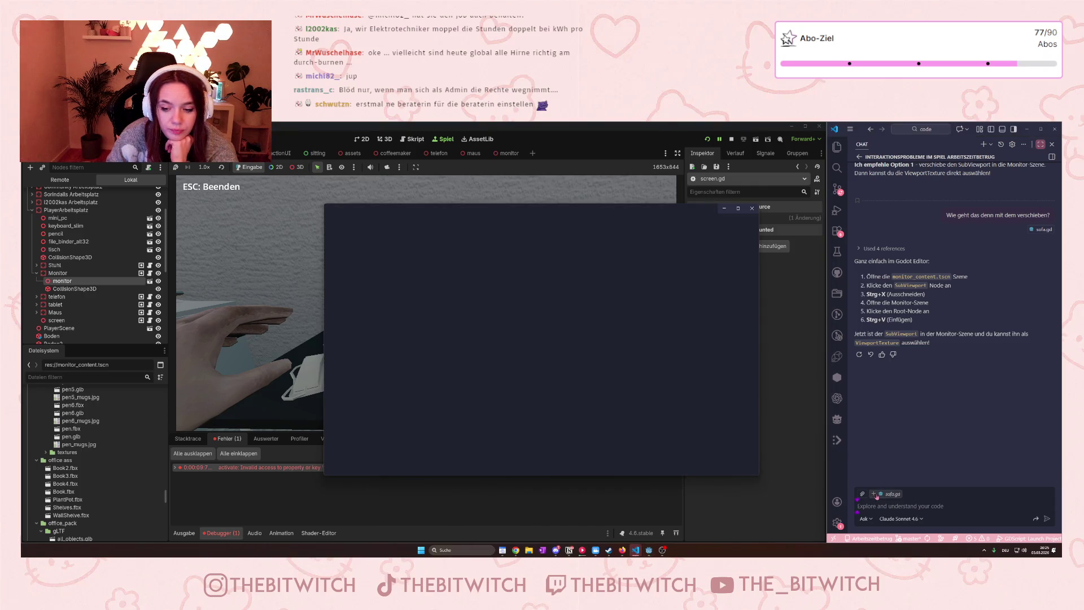
click(725, 209)
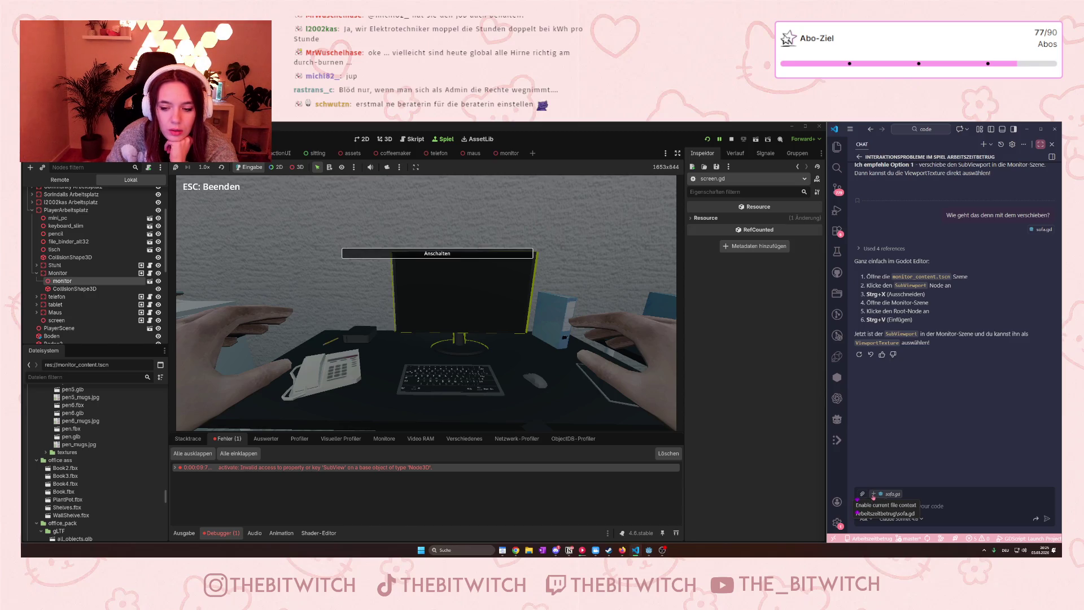
click(862, 495)
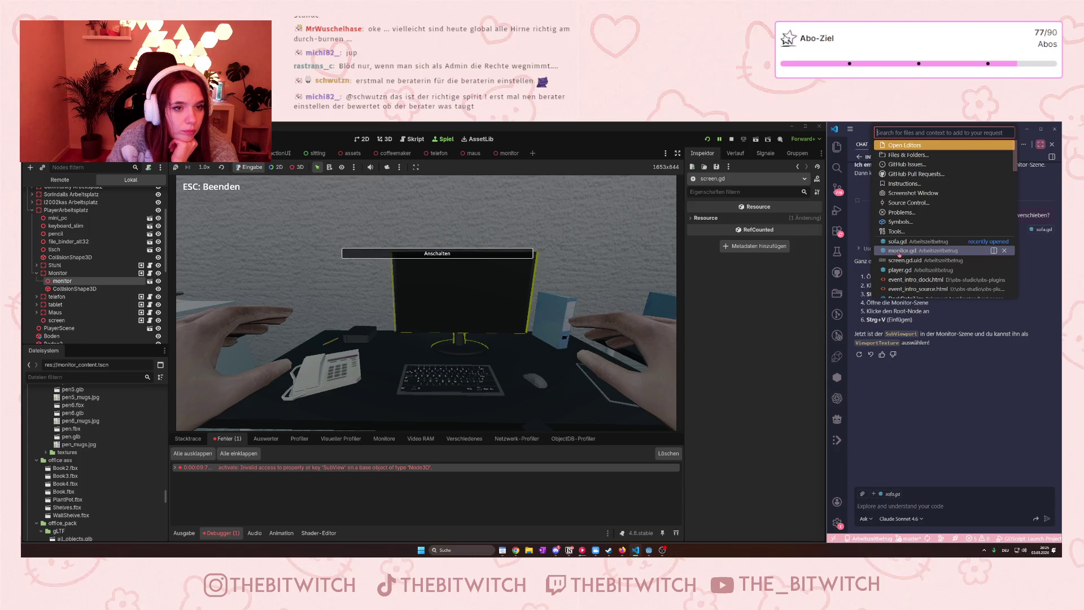
Attach screen.gd to the Copilot chat and send the pasted SubView access error.
click(416, 139)
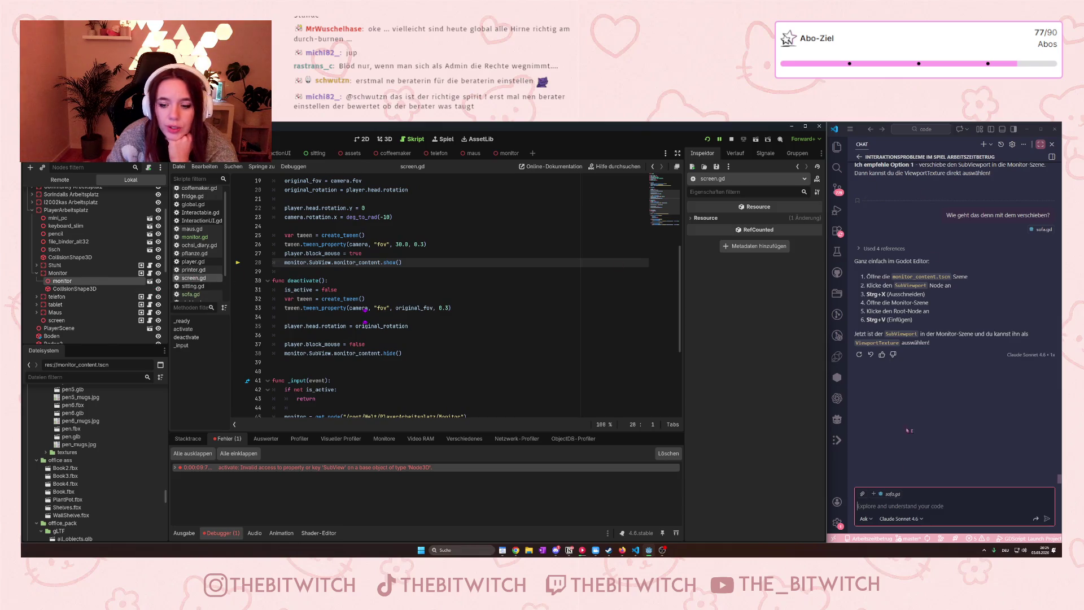
click(863, 495)
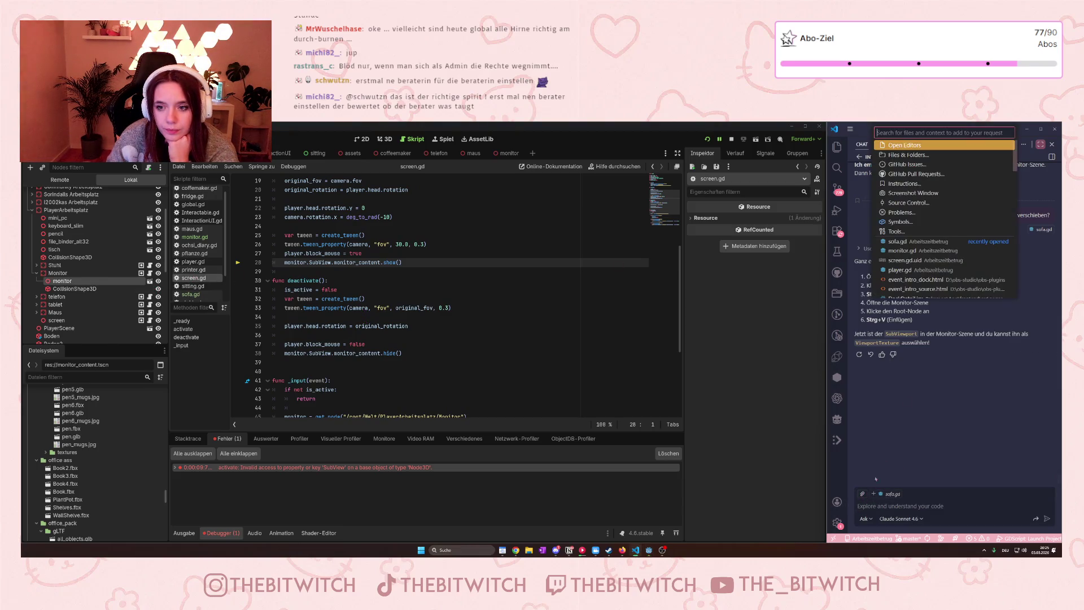
text(scree)
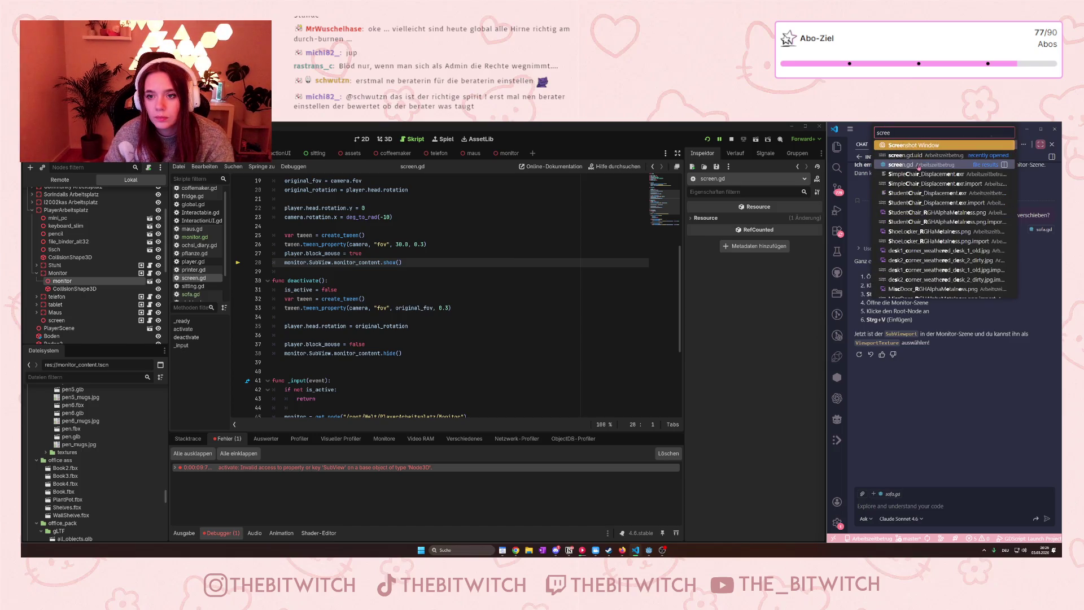
key(Return)
key(ctrl+v)
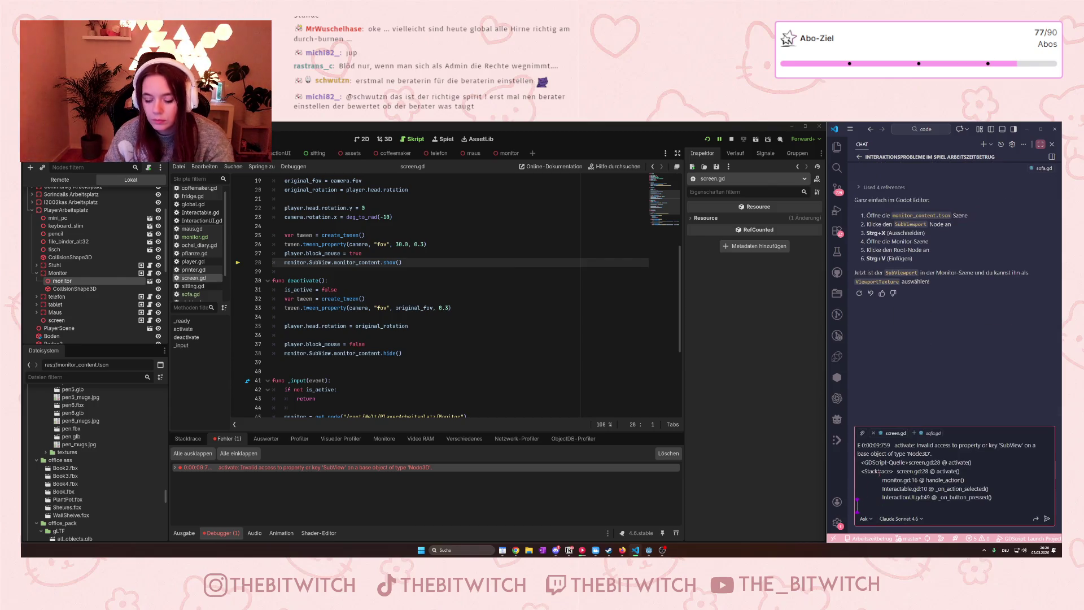
key(Return)
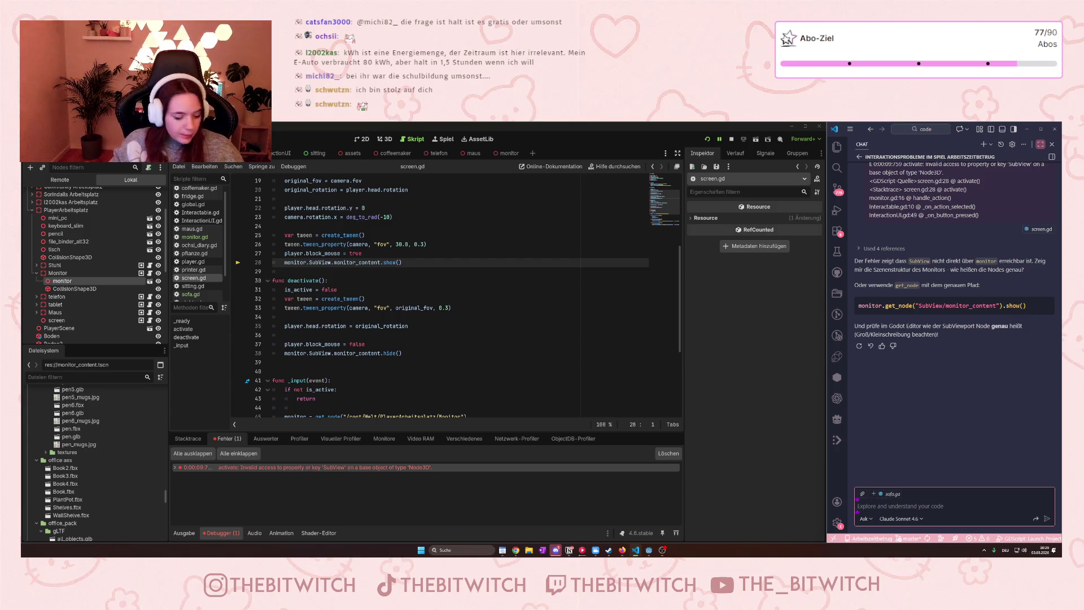
Read Copilot's suggested get_node("SubView/monitor_content").show() fix, then switch windows with Alt+Tab.
key(alt+Tab)
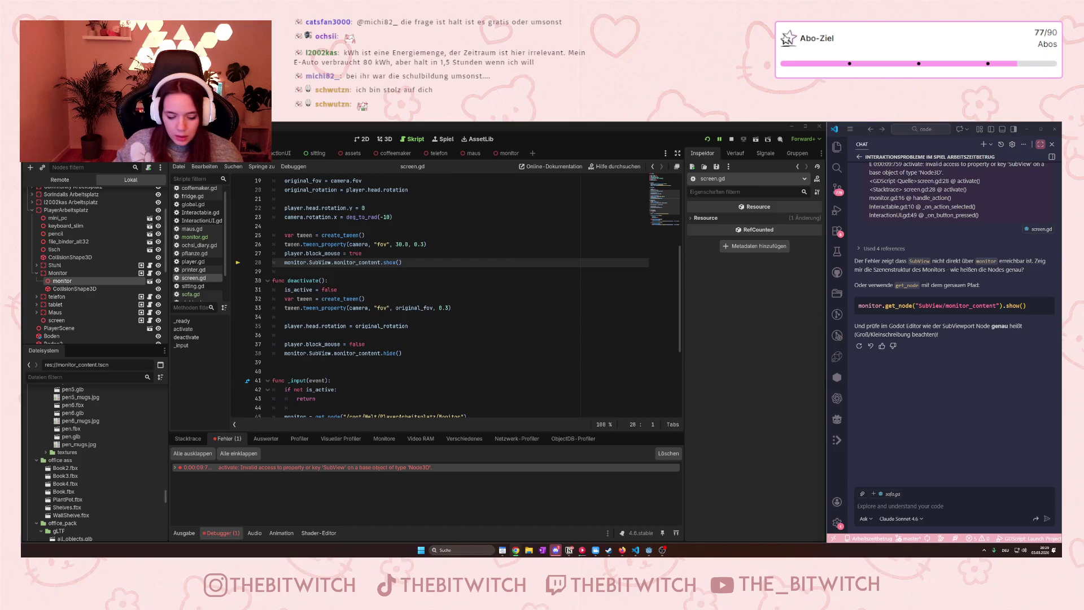